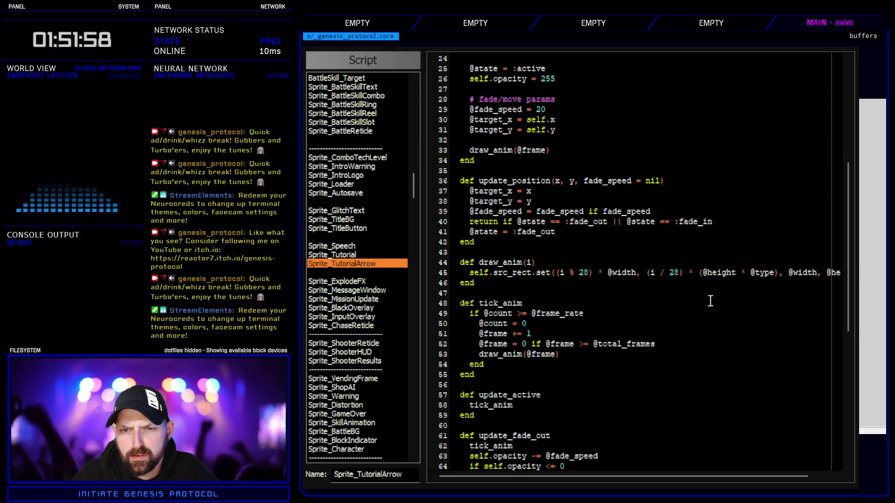
Review Sprite_TutorialArrow's draw_anim code, then switch to the Sprite_Speech script.
{"action": "scroll", "coordinate": [726, 275], "scroll_direction": "up", "scroll_amount": 8}
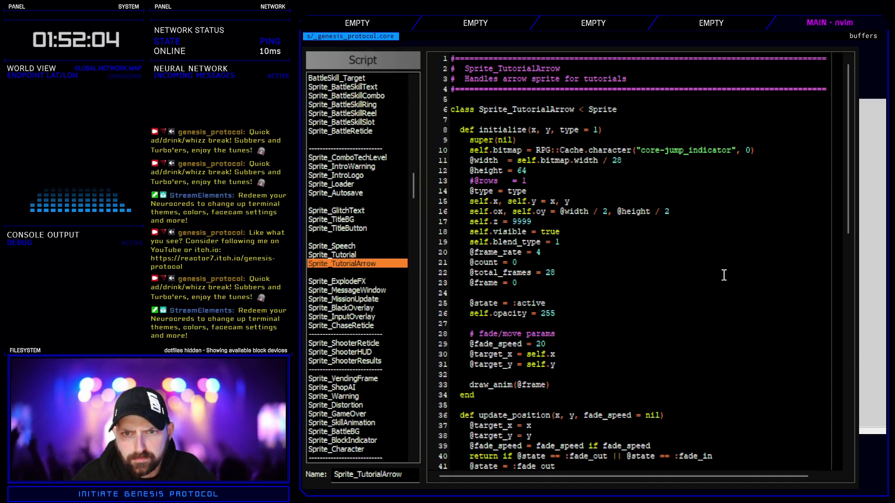
{"action": "scroll", "coordinate": [723, 274], "scroll_direction": "down", "scroll_amount": 8}
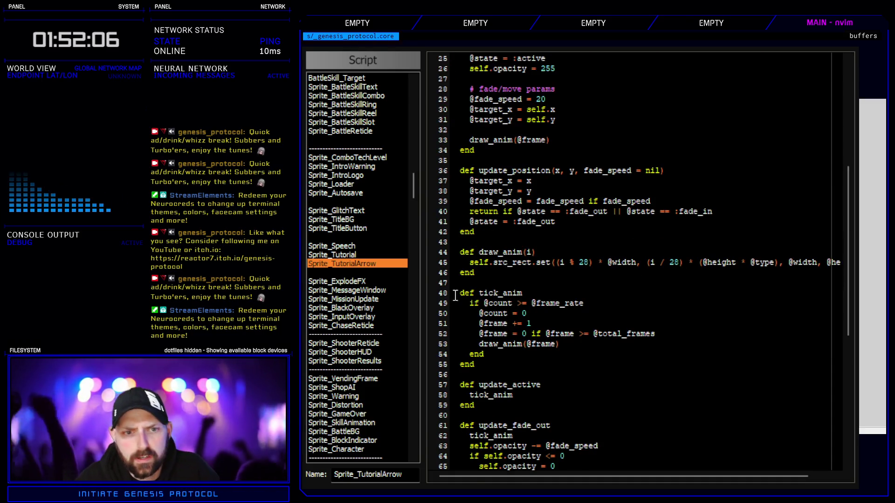
{"action": "left_click", "coordinate": [356, 247]}
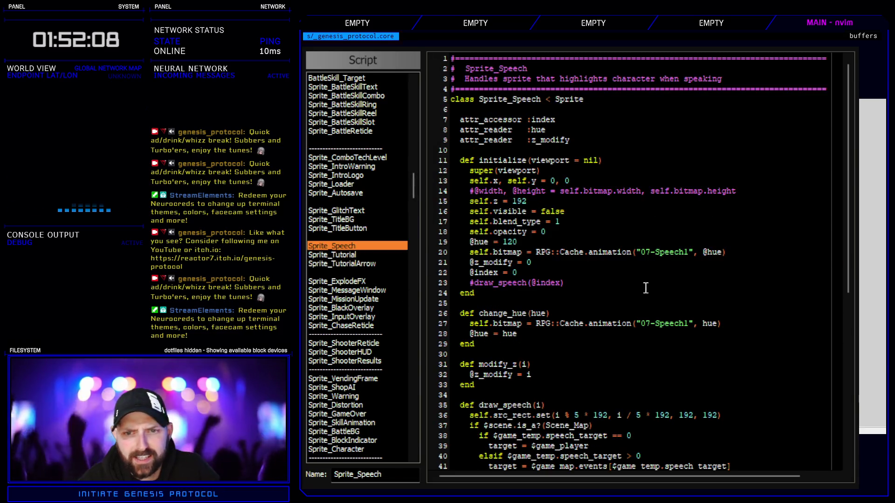
Compare row offsets in Sprite_Speech, Sprite_ExplodeFX and Sprite_ShopAI, then reopen Sprite_TutorialArrow.
{"action": "left_click_drag", "start_coordinate": [618, 414], "coordinate": [671, 420]}
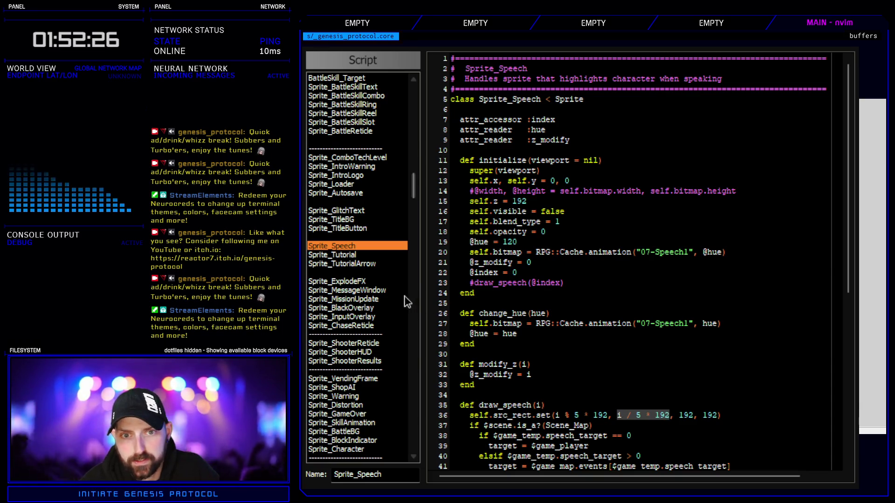
{"action": "left_click", "coordinate": [352, 281]}
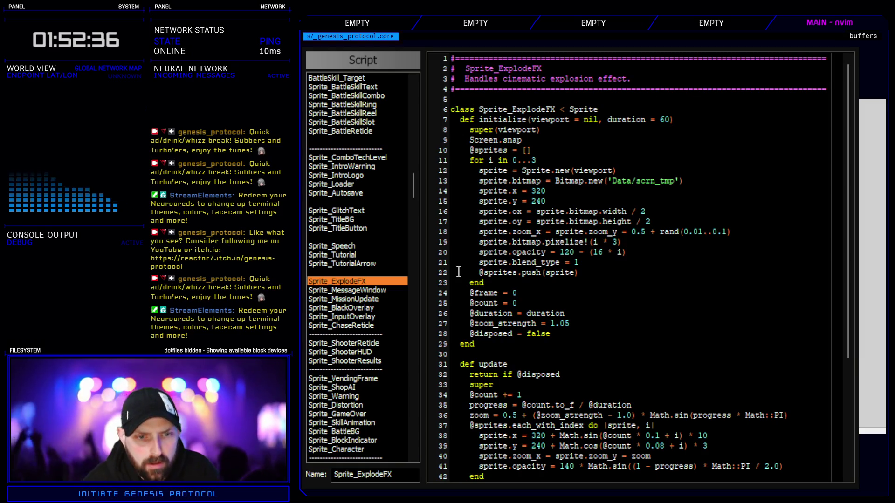
{"action": "left_click", "coordinate": [358, 389]}
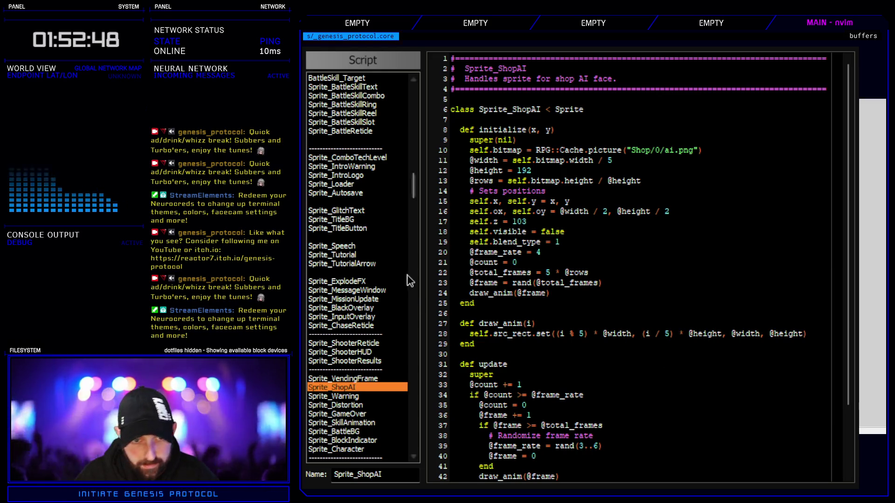
{"action": "left_click", "coordinate": [354, 264]}
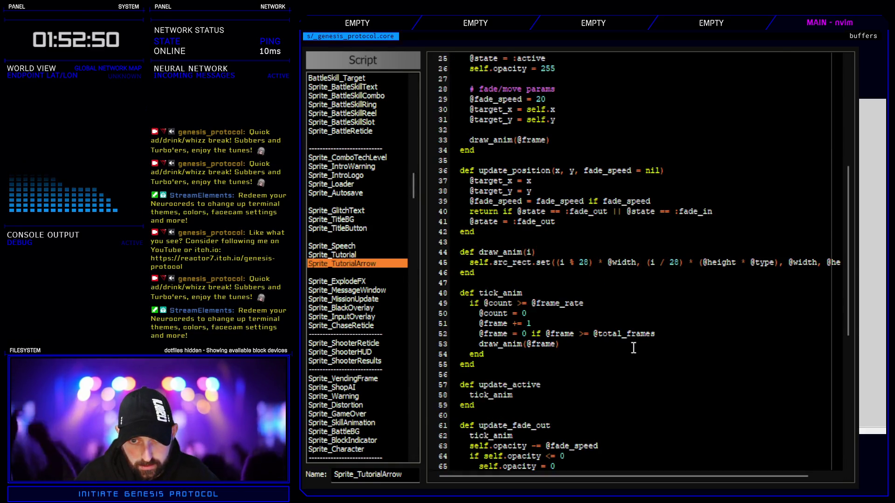
{"action": "left_click_drag", "start_coordinate": [569, 262], "coordinate": [588, 264]}
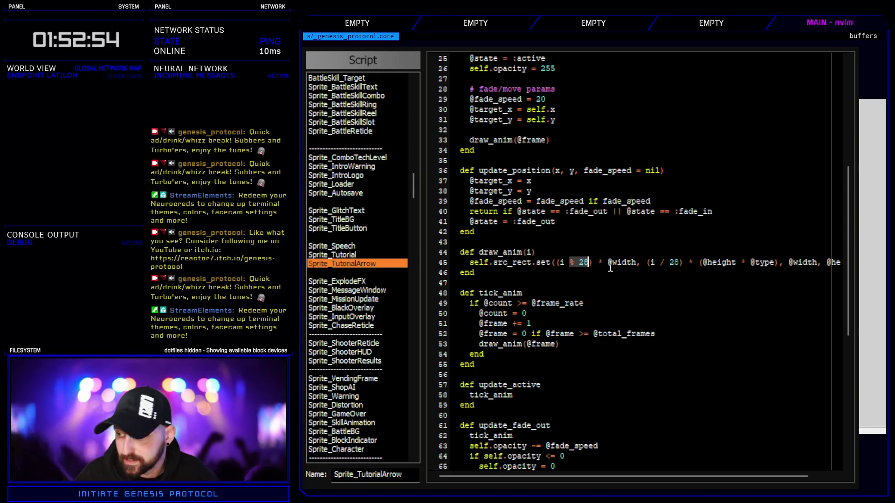
{"action": "left_click_drag", "start_coordinate": [609, 267], "coordinate": [676, 263]}
{"action": "scroll", "coordinate": [681, 278], "scroll_direction": "up", "scroll_amount": 4}
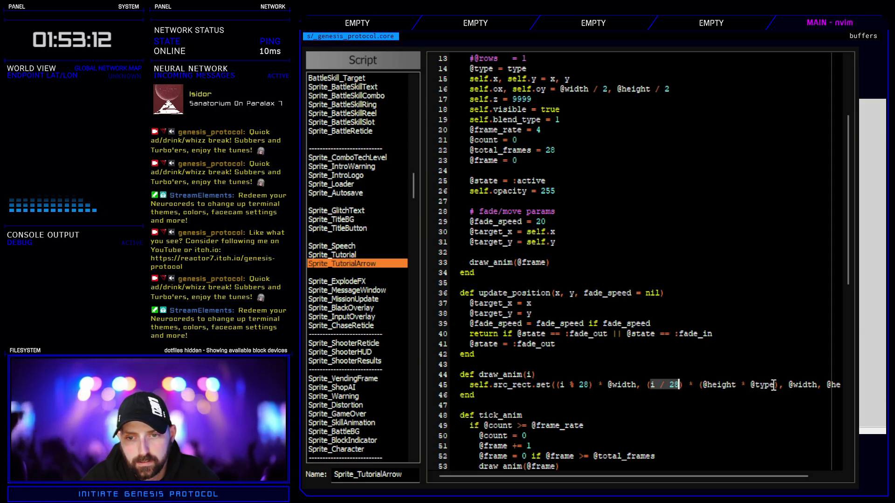
{"action": "left_click", "coordinate": [773, 385]}
{"action": "left_click_drag", "start_coordinate": [774, 385], "coordinate": [740, 385]}
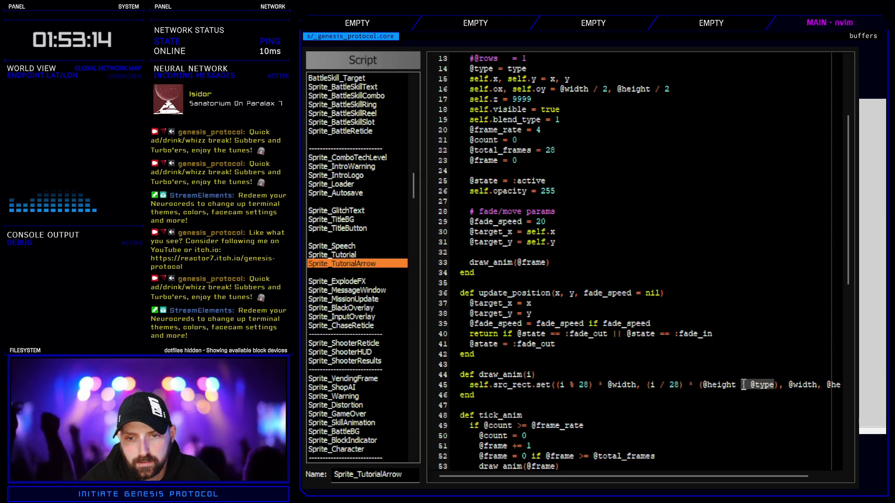
{"action": "key", "text": "d"}
{"action": "key", "text": "x"}
{"action": "key", "text": "X"}
{"action": "key", "text": "u"}
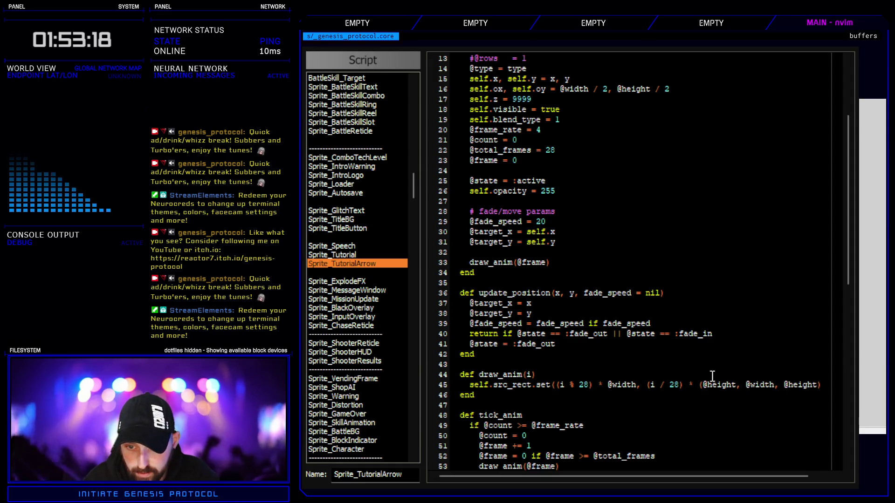
{"action": "key", "text": "x"}
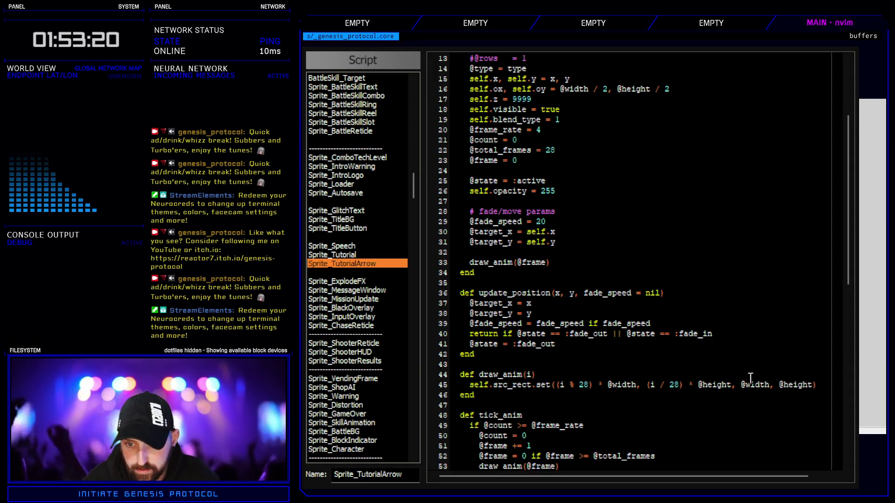
{"action": "scroll", "coordinate": [567, 337], "scroll_direction": "up", "scroll_amount": 4}
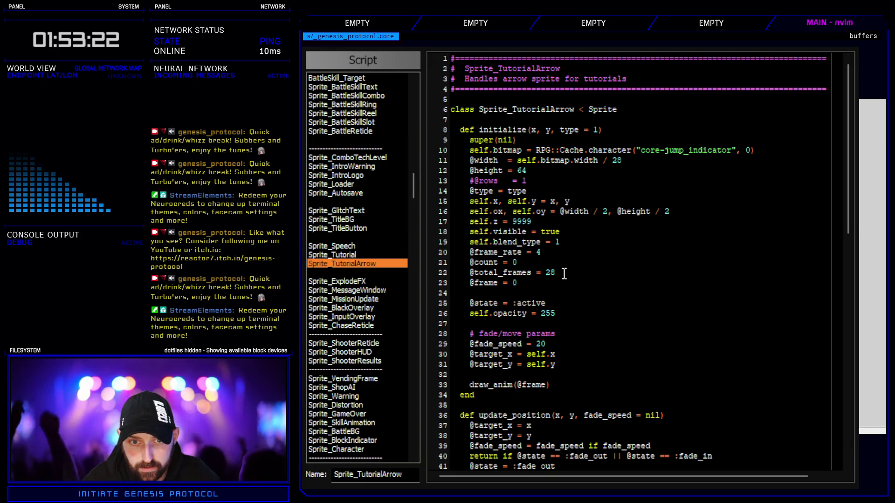
{"action": "double_click", "coordinate": [521, 171]}
{"action": "type", "text": "128"}
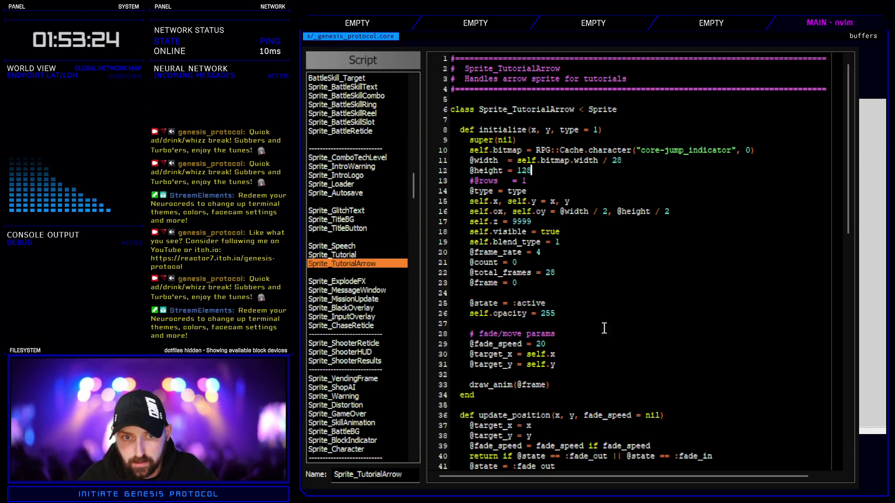
{"action": "key", "text": "F12"}
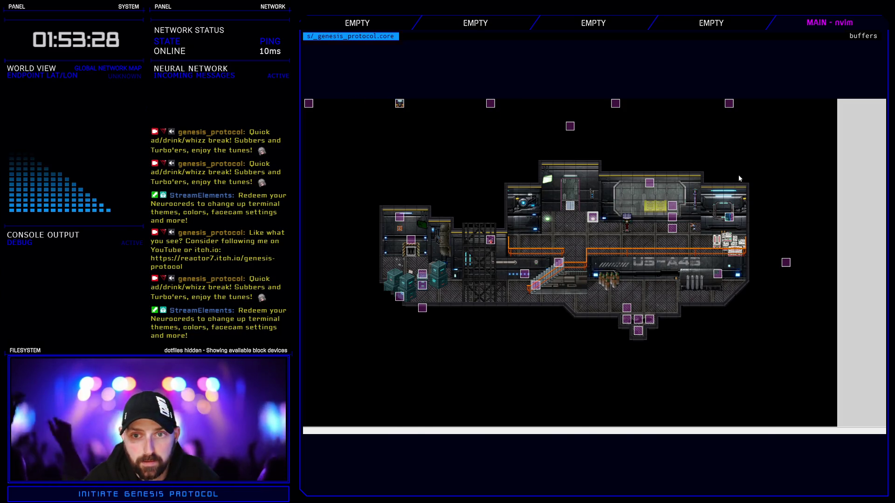
Battle-test the CC-Adjunct I (1B) troop from the Database, accepting the tutorial.
{"action": "key", "text": "F9"}
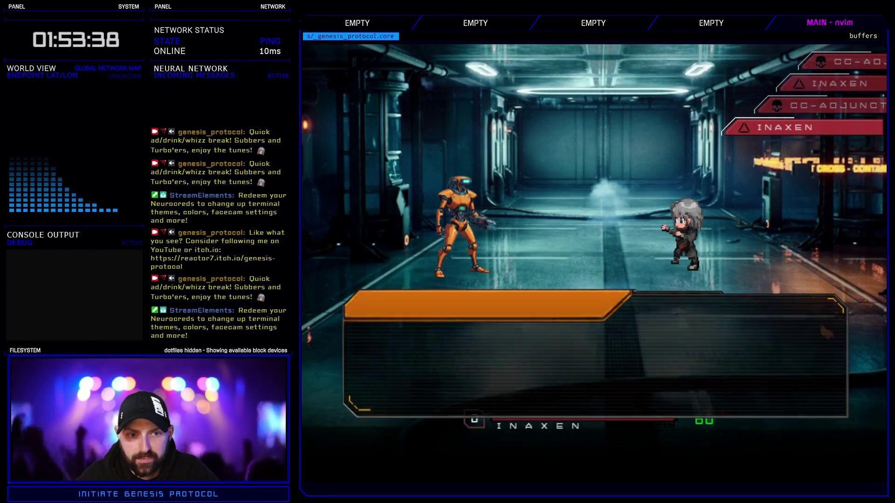
{"action": "key", "text": "Return"}
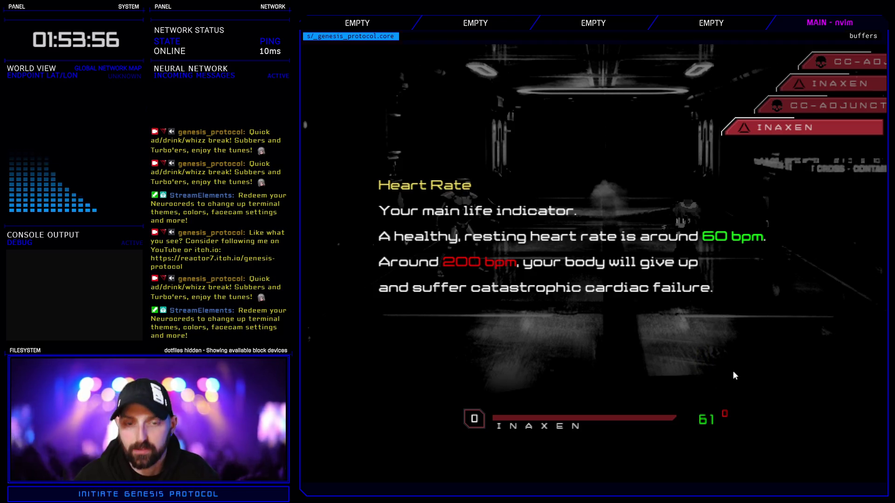
{"action": "key", "text": "alt+F4"}
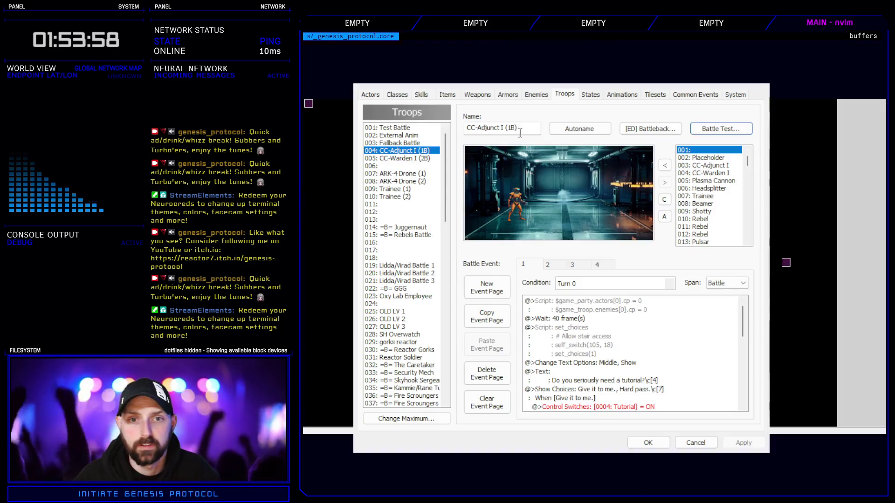
Close the Database and reopen Sprite_TutorialArrow in the Script Editor.
{"action": "left_click", "coordinate": [755, 87]}
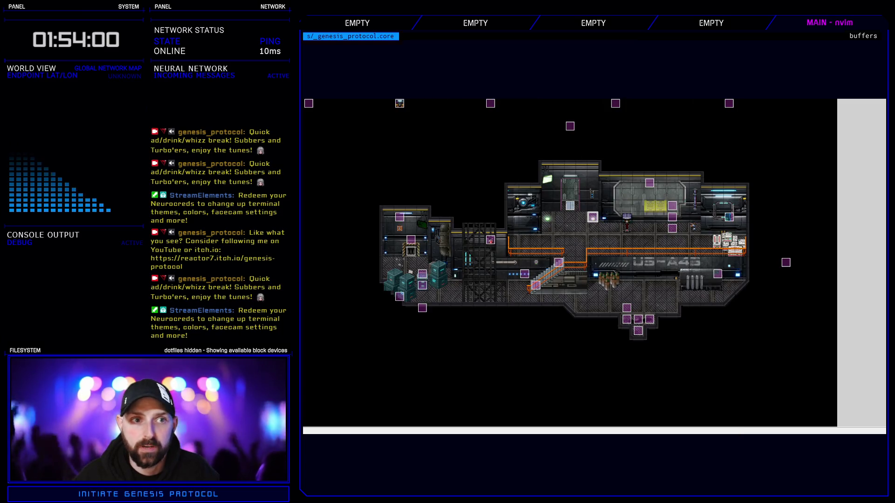
{"action": "key", "text": "F11"}
{"action": "left_click_drag", "start_coordinate": [845, 208], "coordinate": [849, 251]}
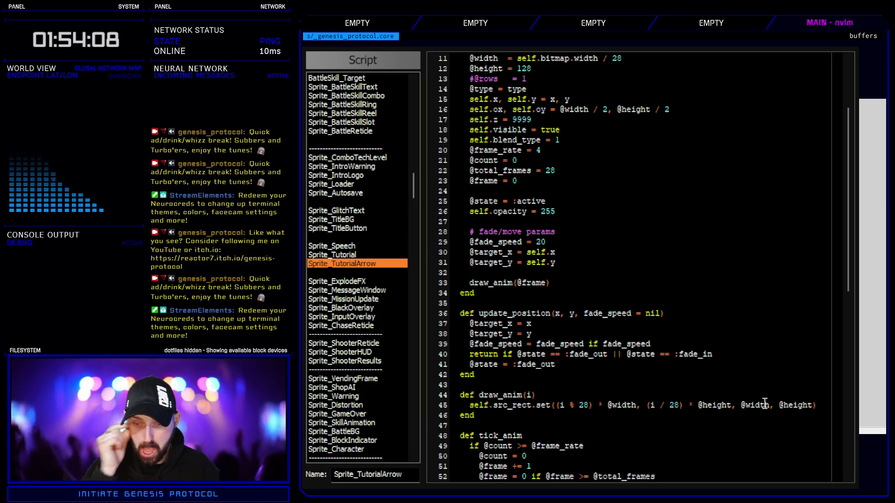
{"action": "left_click", "coordinate": [773, 406]}
{"action": "key", "text": "Right"}
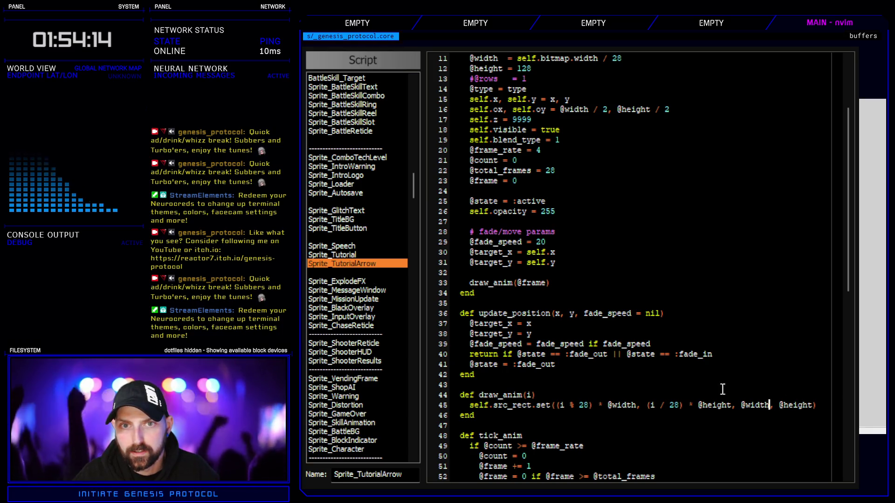
{"action": "left_click", "coordinate": [812, 405]}
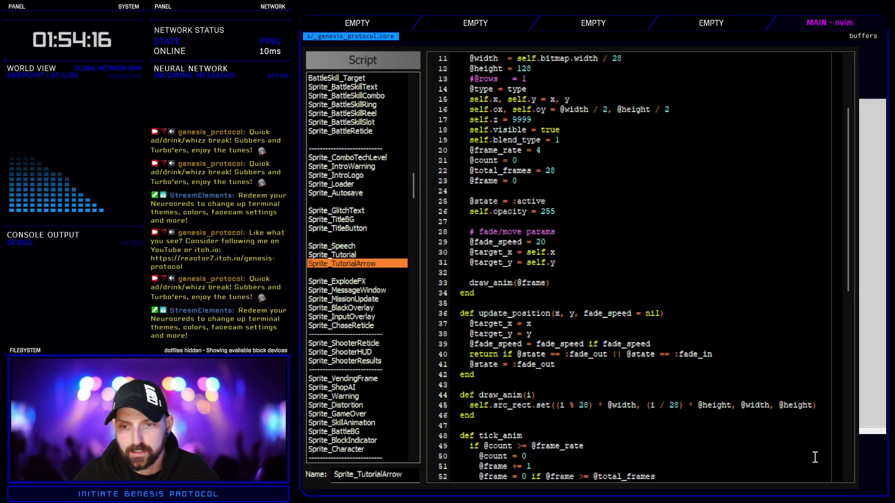
{"action": "scroll", "coordinate": [804, 459], "scroll_direction": "up", "scroll_amount": 2}
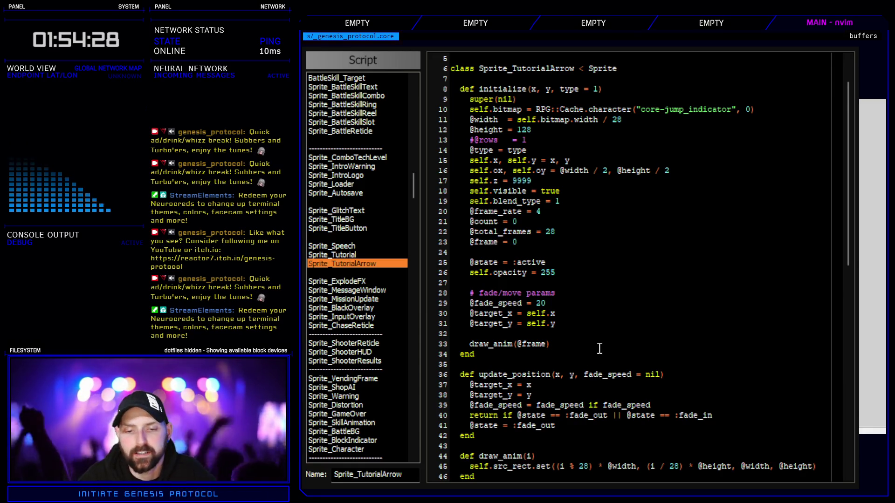
{"action": "scroll", "coordinate": [599, 349], "scroll_direction": "down", "scroll_amount": 2}
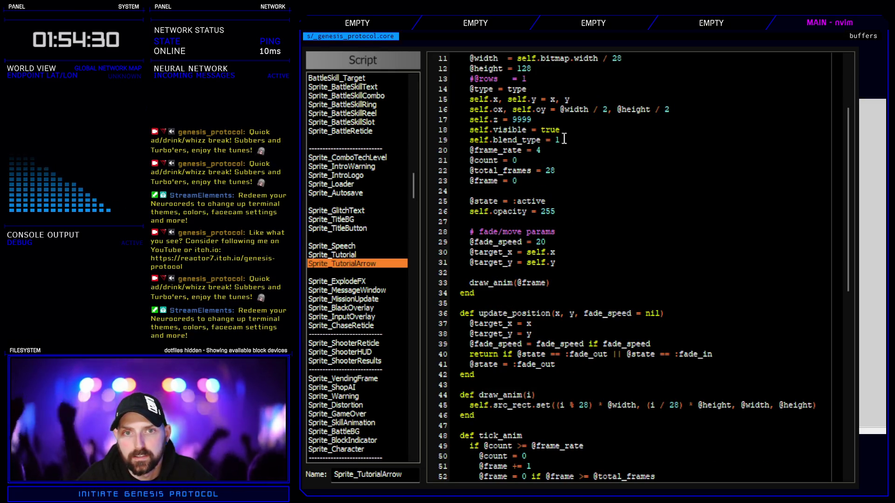
{"action": "left_click_drag", "start_coordinate": [518, 68], "coordinate": [530, 68]}
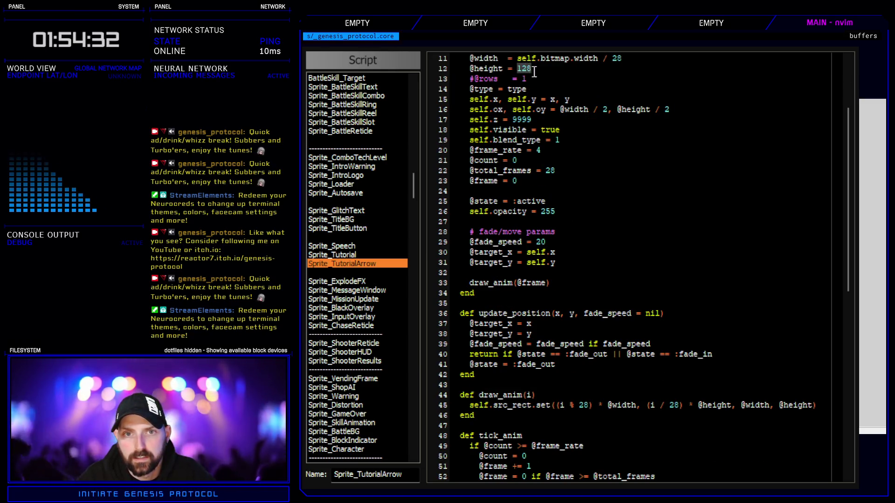
{"action": "type", "text": "64"}
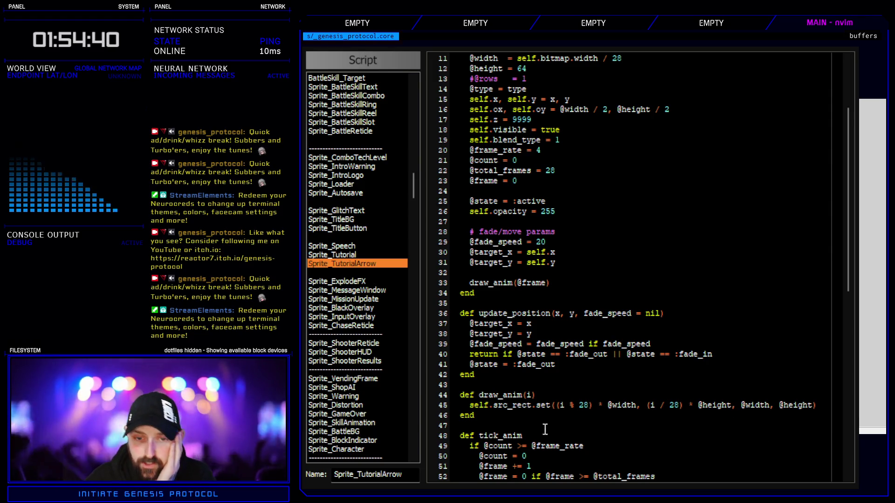
{"action": "left_click_drag", "start_coordinate": [555, 404], "coordinate": [638, 403]}
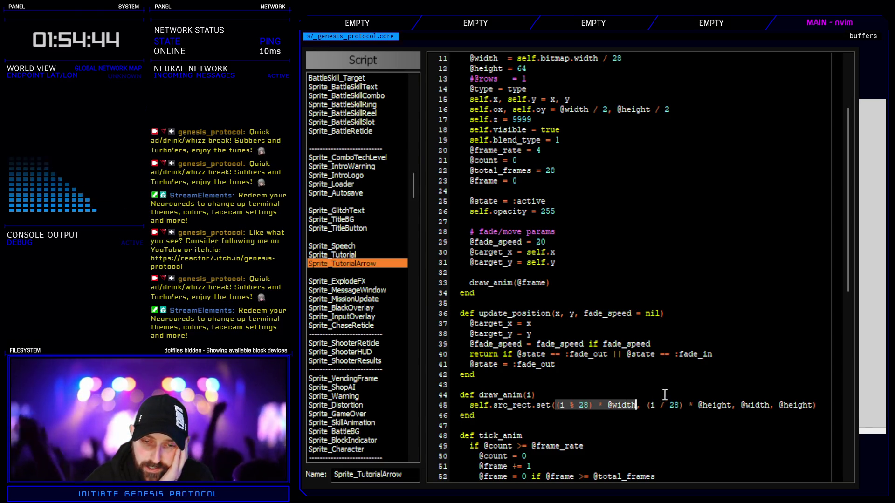
{"action": "key", "text": "y"}
{"action": "left_click_drag", "start_coordinate": [555, 405], "coordinate": [651, 405]}
{"action": "mouse_move", "coordinate": [651, 405]}
{"action": "left_mouse_down"}
{"action": "mouse_move", "coordinate": [724, 397]}
{"action": "mouse_move", "coordinate": [731, 405]}
{"action": "left_mouse_up"}
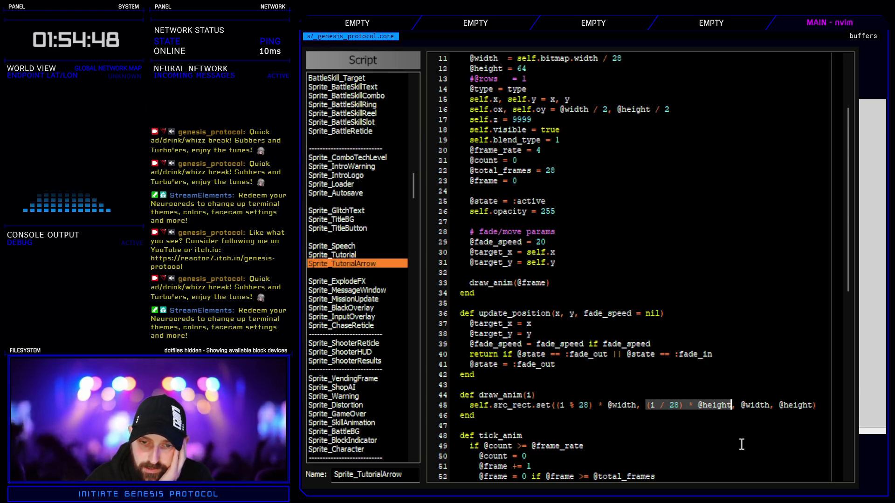
{"action": "key", "text": "y"}
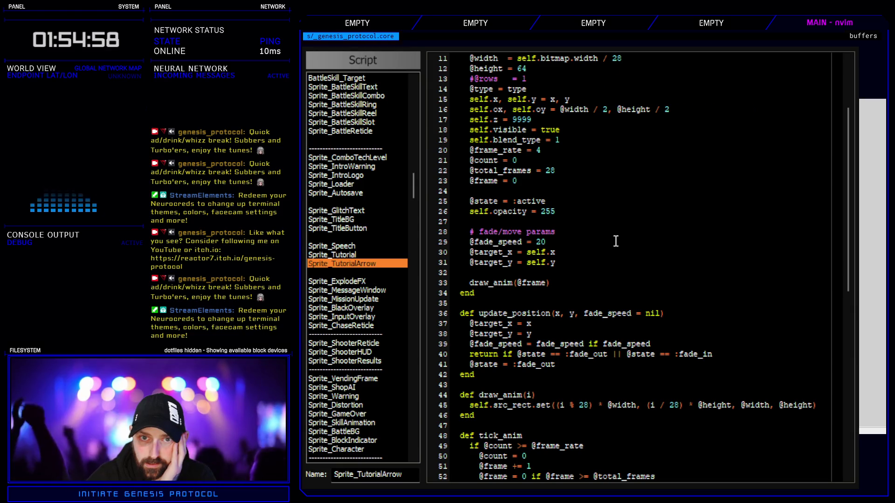
{"action": "scroll", "coordinate": [615, 241], "scroll_direction": "up", "scroll_amount": 2}
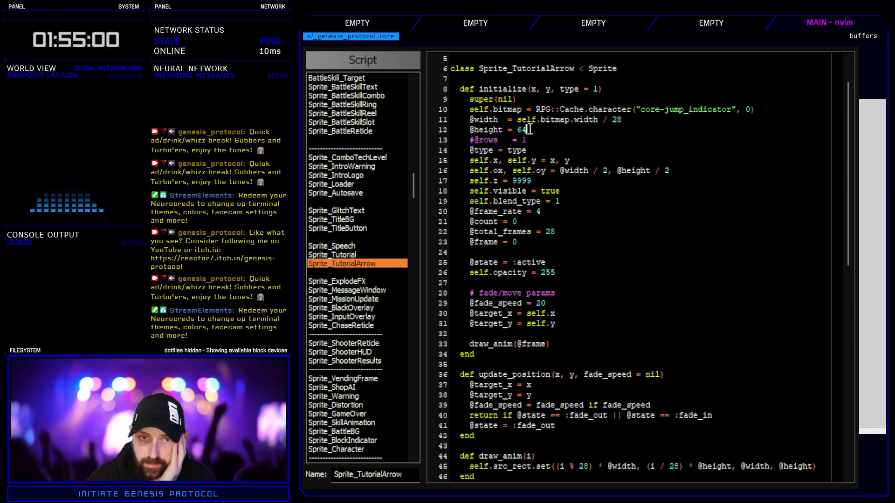
{"action": "scroll", "coordinate": [731, 344], "scroll_direction": "down", "scroll_amount": 4}
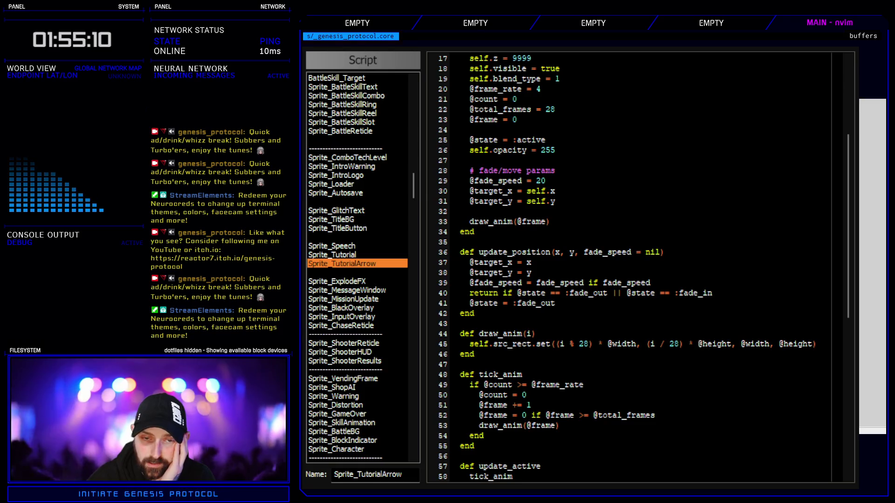
{"action": "key", "text": "alt+Tab"}
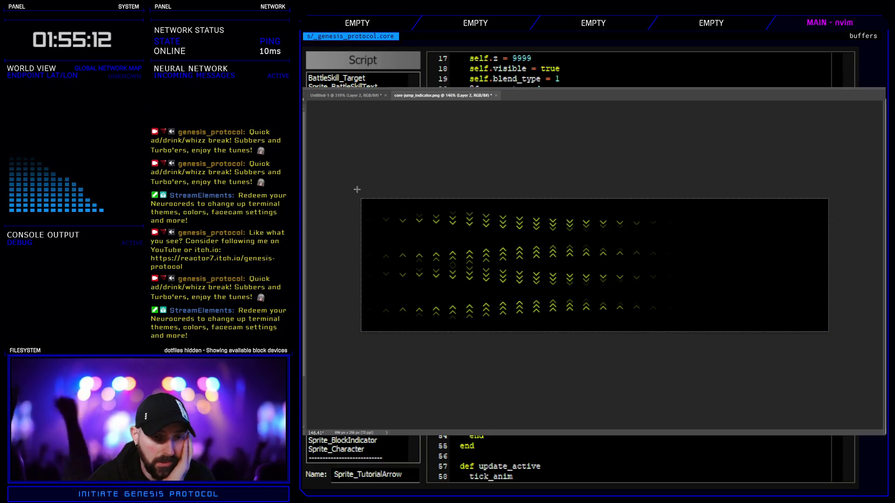
Box the first arrow row of core-jump_indicator.png to gauge its height, then return to the script.
{"action": "mouse_move", "coordinate": [365, 196]}
{"action": "left_mouse_down"}
{"action": "mouse_move", "coordinate": [449, 232]}
{"action": "mouse_move", "coordinate": [640, 235]}
{"action": "left_mouse_up"}
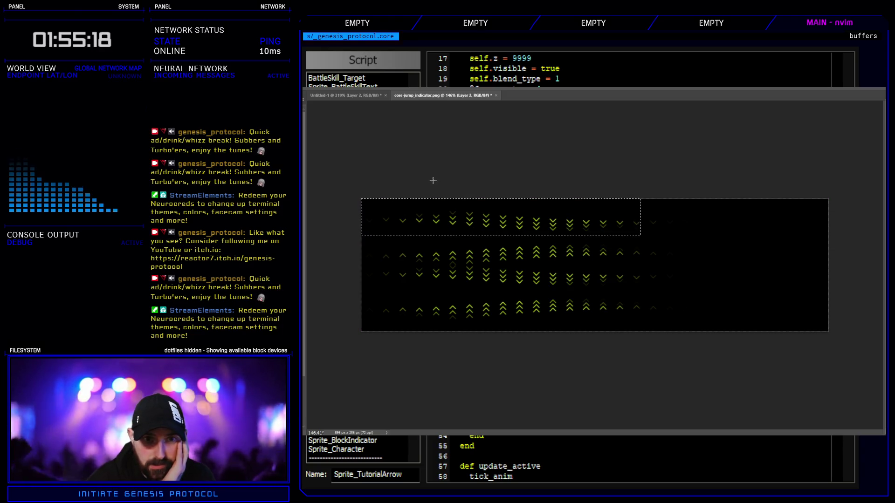
{"action": "key", "text": "alt+Tab"}
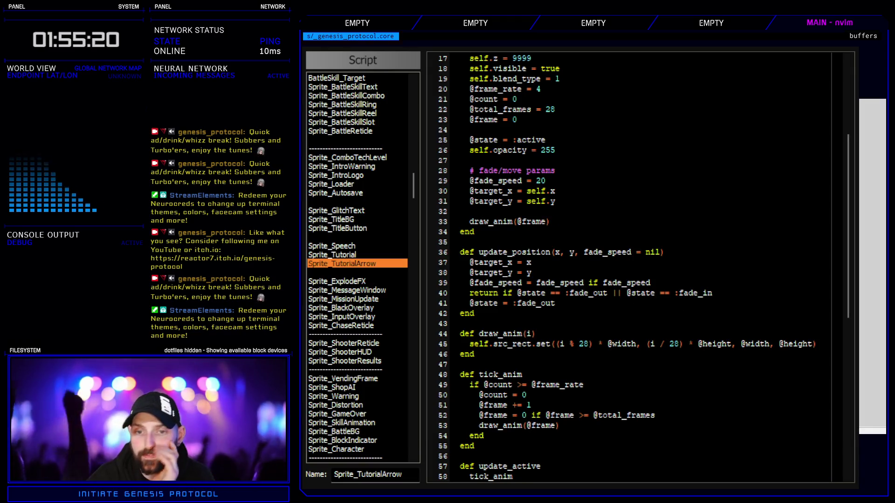
{"action": "scroll", "coordinate": [636, 365], "scroll_direction": "up", "scroll_amount": 4}
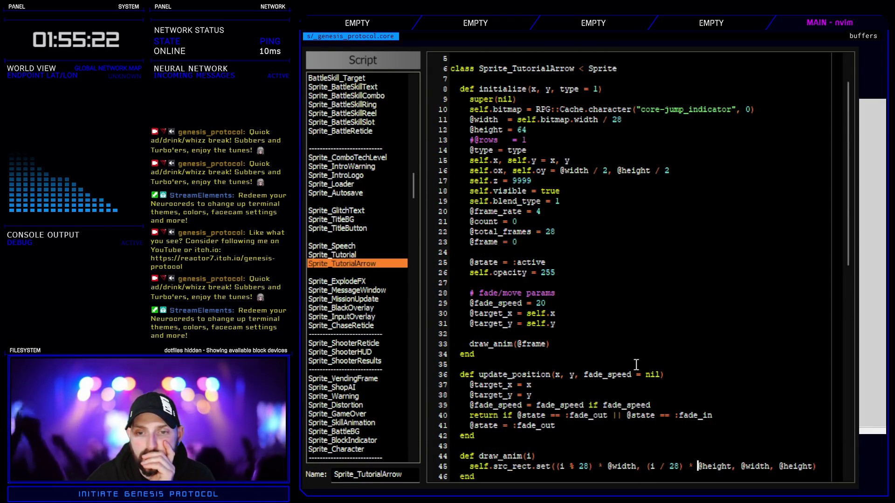
{"action": "scroll", "coordinate": [636, 364], "scroll_direction": "down", "scroll_amount": 4}
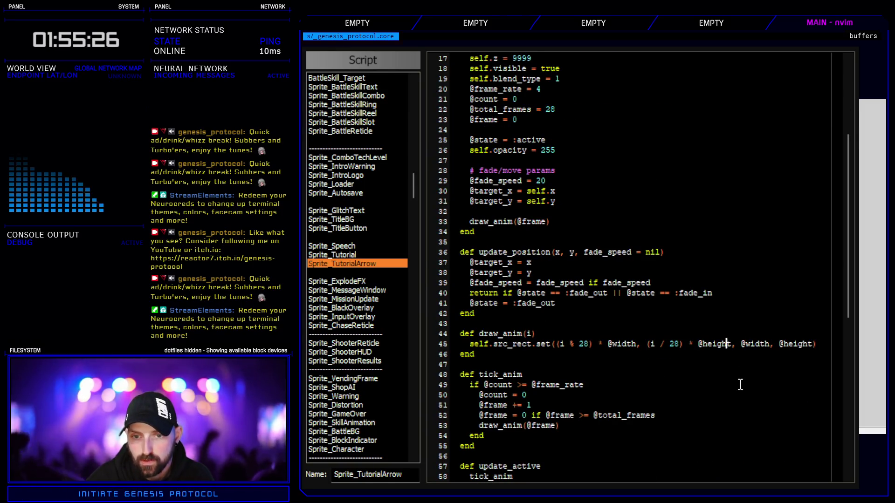
{"action": "type", "text": "* "}
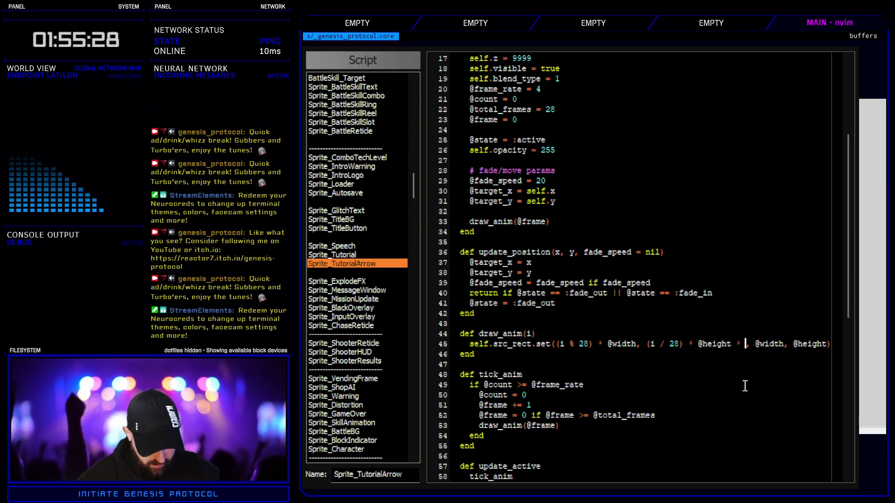
{"action": "type", "text": "@type"}
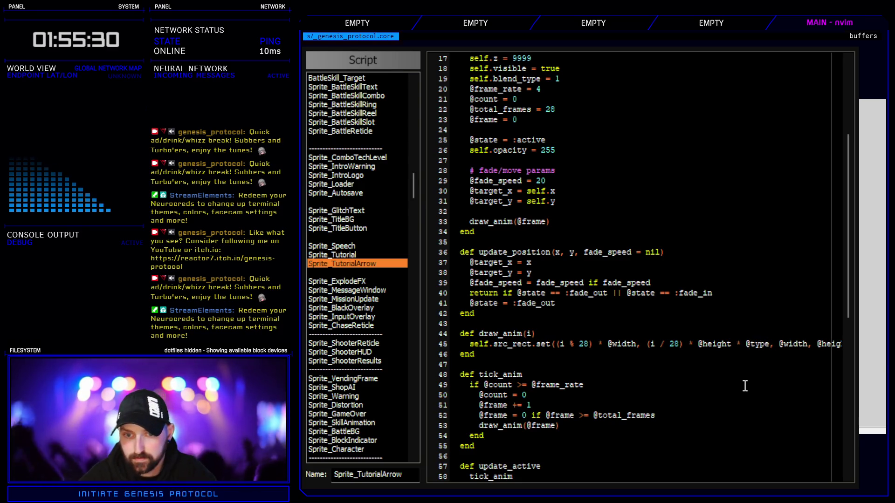
{"action": "type", "text": ")"}
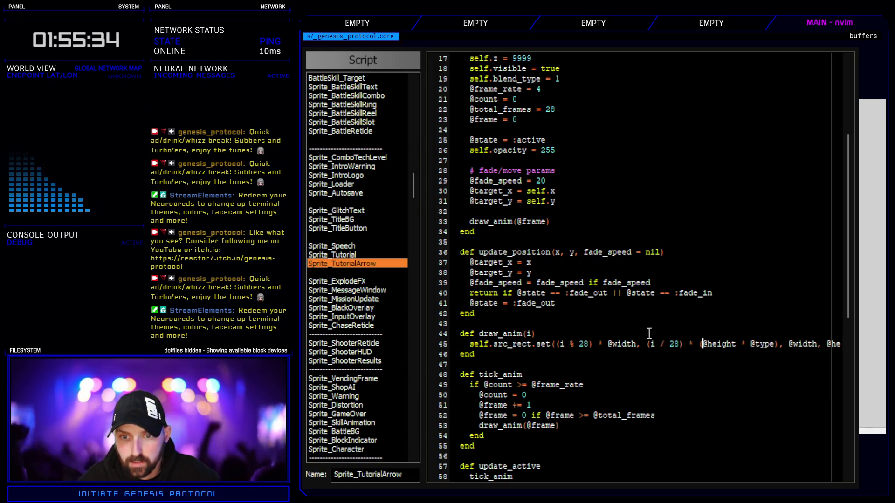
{"action": "scroll", "coordinate": [630, 350], "scroll_direction": "up", "scroll_amount": 6}
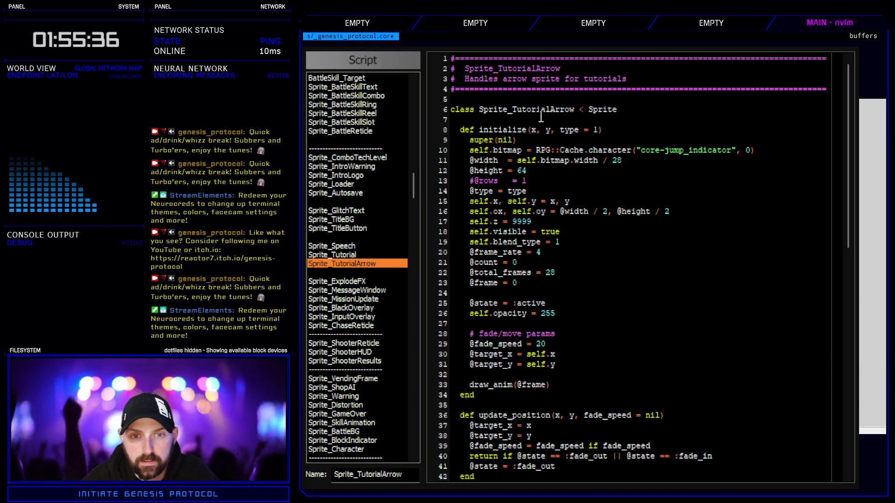
{"action": "left_click", "coordinate": [546, 191]}
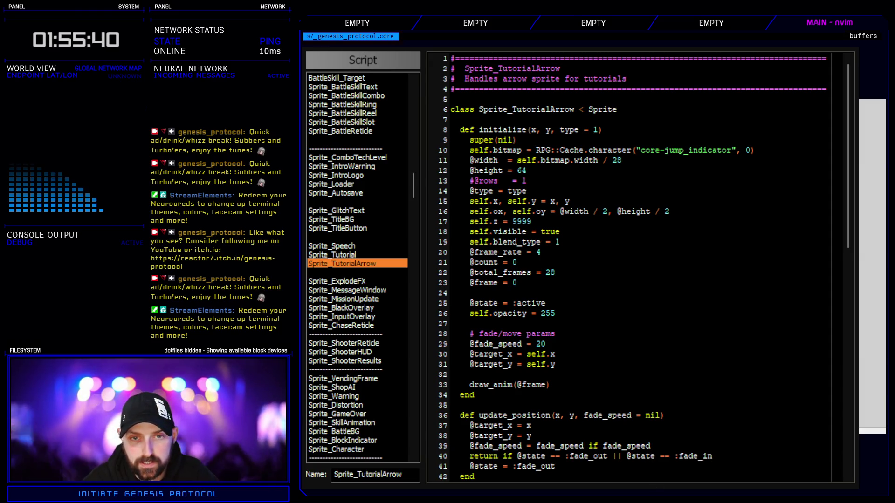
{"action": "key", "text": "Escape"}
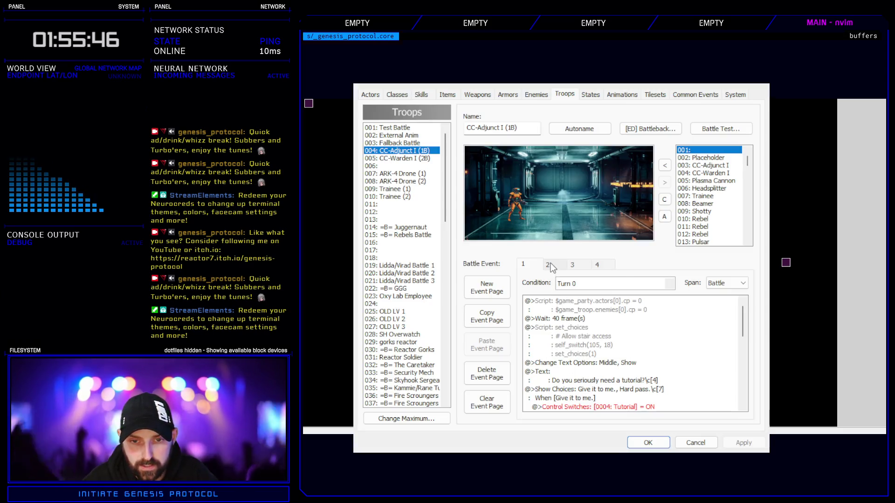
{"action": "left_click", "coordinate": [548, 266]}
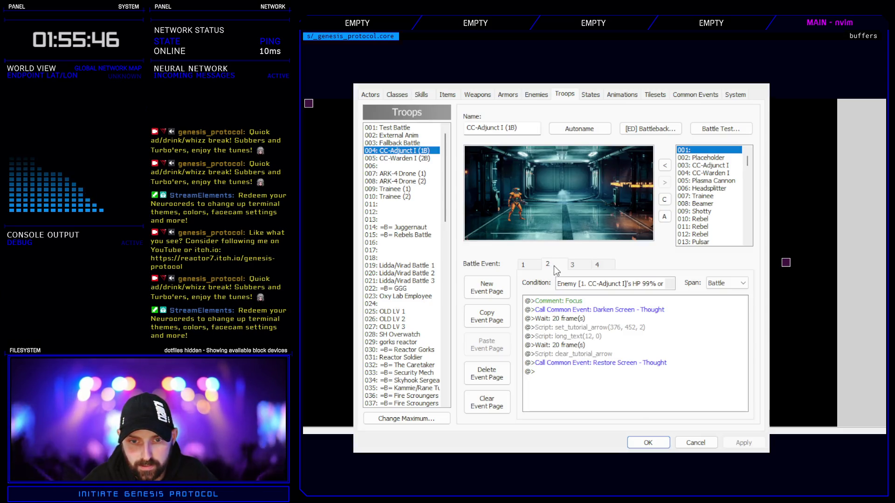
Inspect the set_tutorial_arrow calls on battle event pages 2 and 1, then close the Database.
{"action": "left_click", "coordinate": [650, 328]}
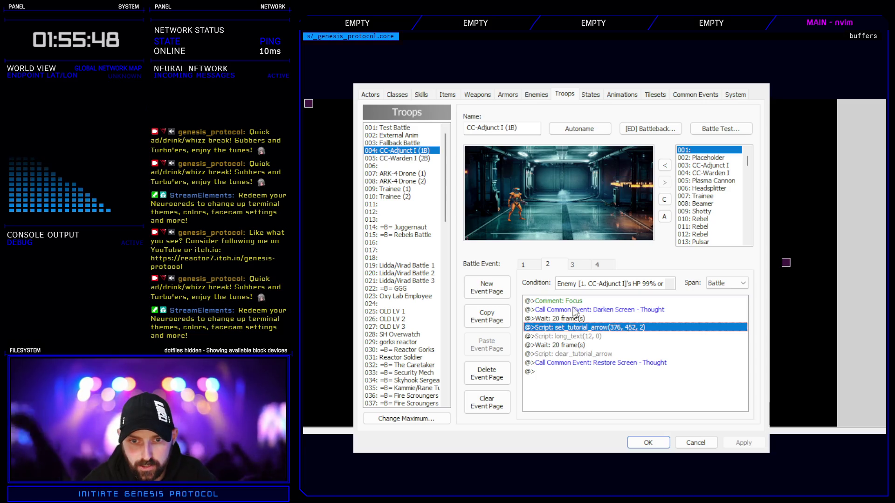
{"action": "left_click", "coordinate": [525, 264]}
{"action": "scroll", "coordinate": [636, 368], "scroll_direction": "down", "scroll_amount": 2}
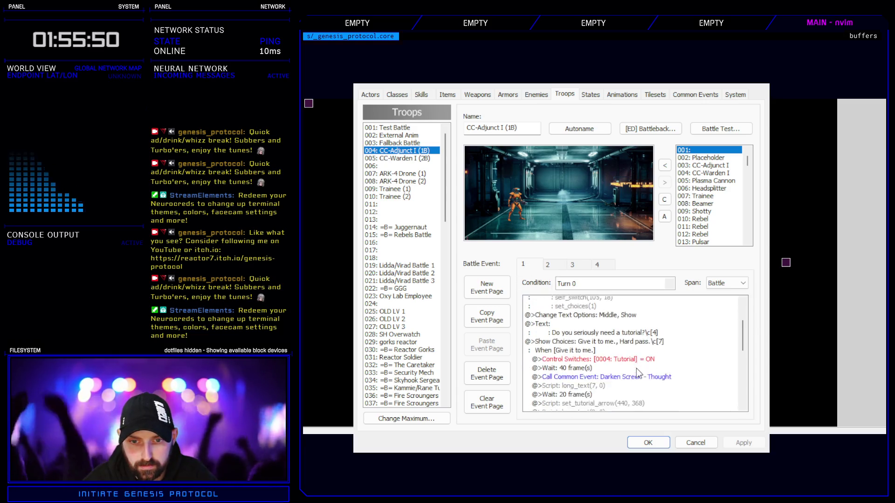
{"action": "left_click", "coordinate": [647, 444]}
Dismiss the resource manager and reopen the Script Editor.
{"action": "key", "text": "F10"}
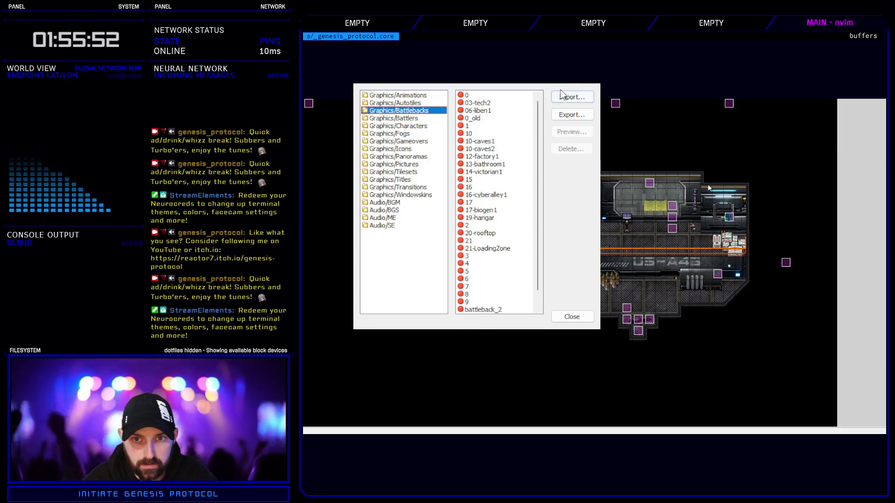
{"action": "key", "text": "Escape"}
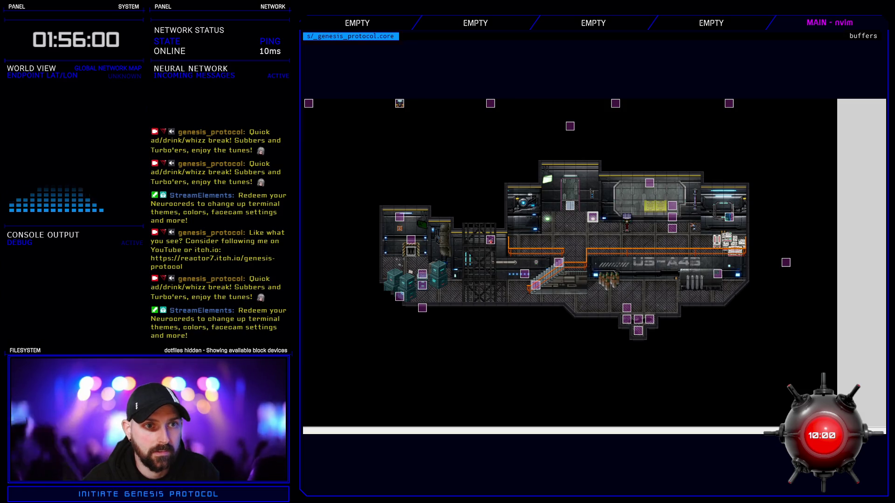
{"action": "key", "text": "F11"}
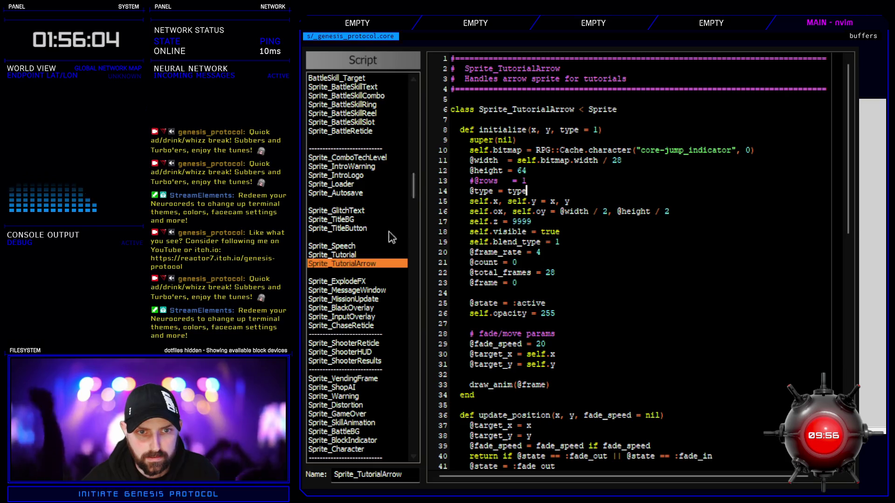
{"action": "scroll", "coordinate": [416, 195], "scroll_direction": "down", "scroll_amount": 1}
{"action": "left_click_drag", "start_coordinate": [417, 196], "coordinate": [415, 287]}
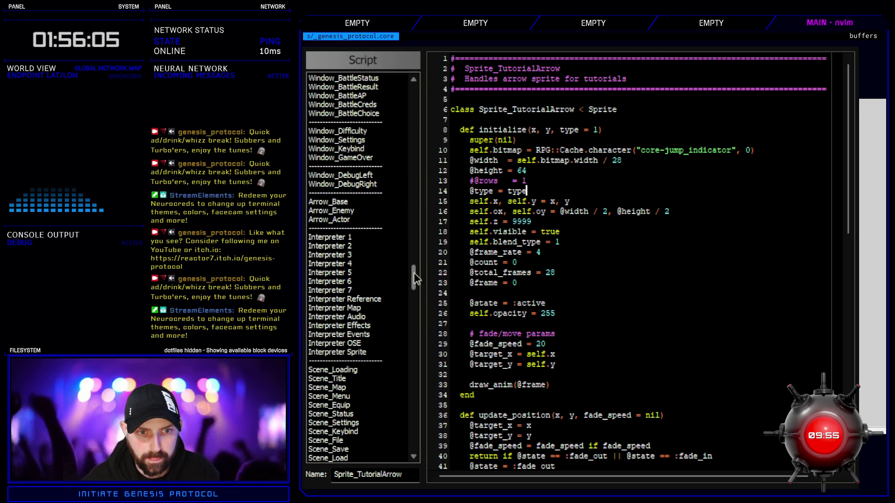
{"action": "left_click", "coordinate": [359, 326]}
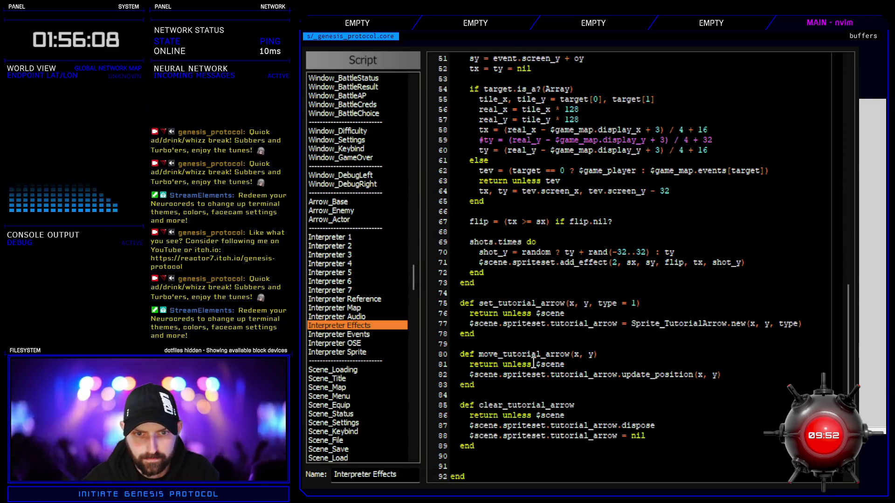
{"action": "left_click_drag", "start_coordinate": [478, 304], "coordinate": [652, 303]}
{"action": "left_click", "coordinate": [597, 304]}
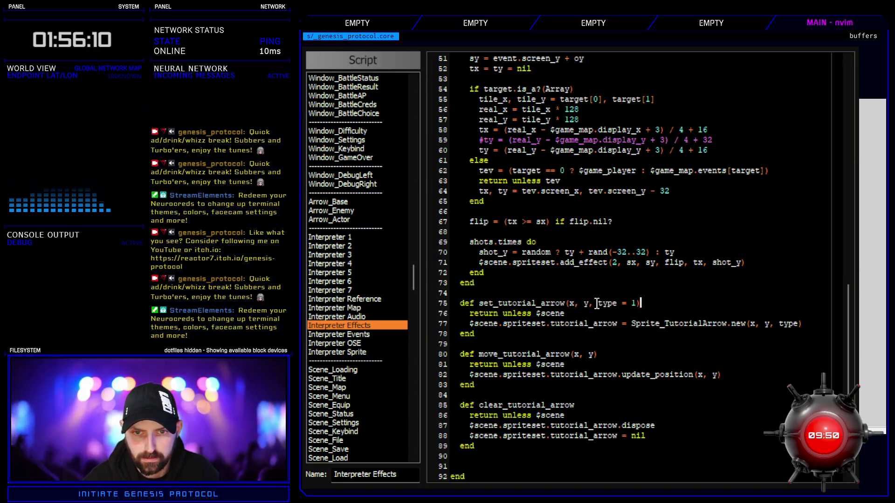
{"action": "left_click_drag", "start_coordinate": [597, 303], "coordinate": [798, 323]}
{"action": "left_click", "coordinate": [600, 302]}
{"action": "left_click", "coordinate": [792, 324]}
{"action": "double_click", "coordinate": [788, 324]}
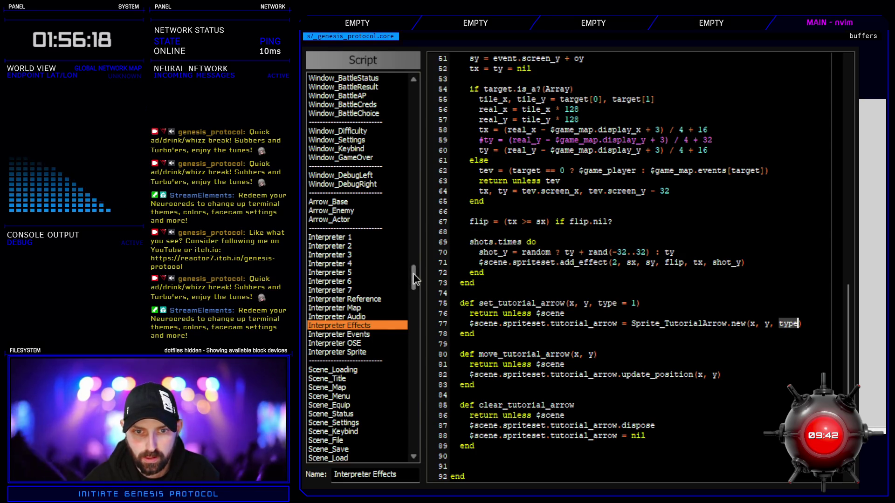
{"action": "left_click_drag", "start_coordinate": [414, 279], "coordinate": [413, 247]}
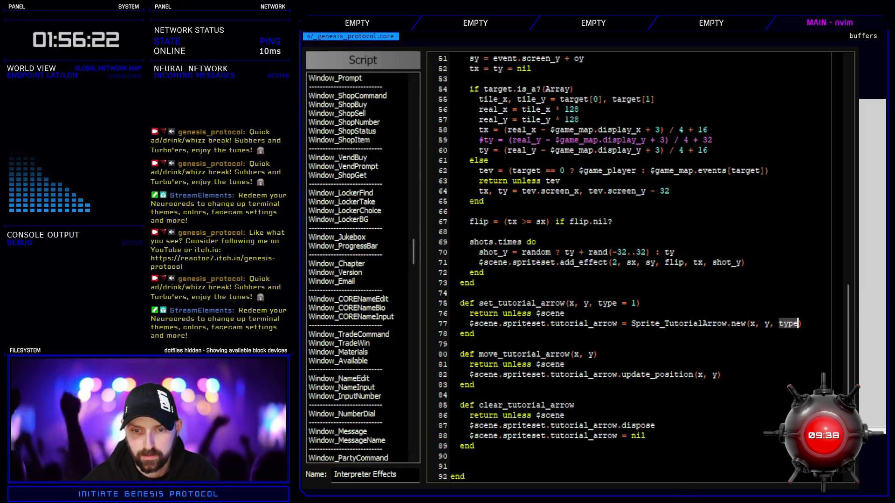
{"action": "key", "text": "F12"}
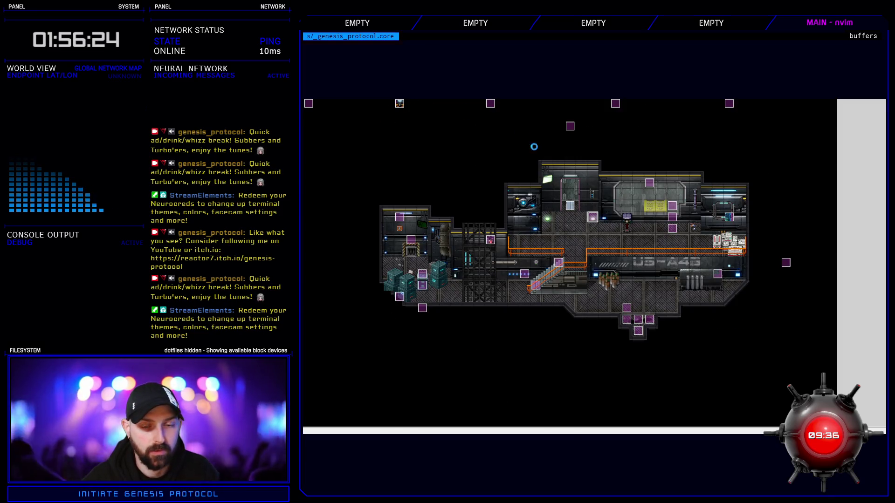
Edit page 1's script command to set_tutorial_arrow(440, 368, 2) and apply it to the troop.
{"action": "key", "text": "alt+F4"}
{"action": "scroll", "coordinate": [578, 368], "scroll_direction": "down", "scroll_amount": 2}
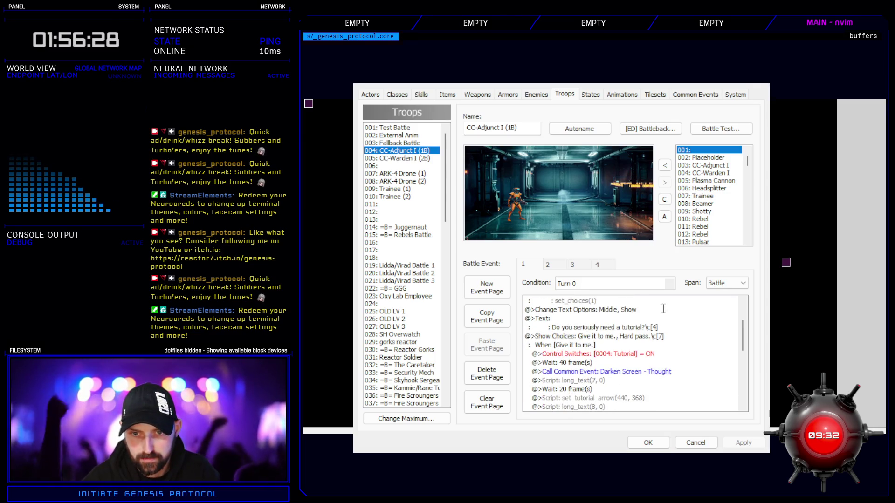
{"action": "key", "text": "Return"}
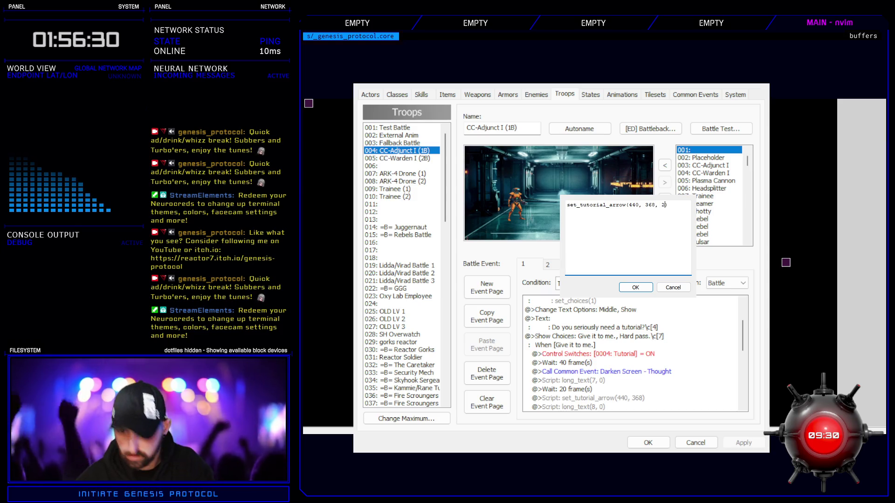
{"action": "left_click", "coordinate": [635, 287]}
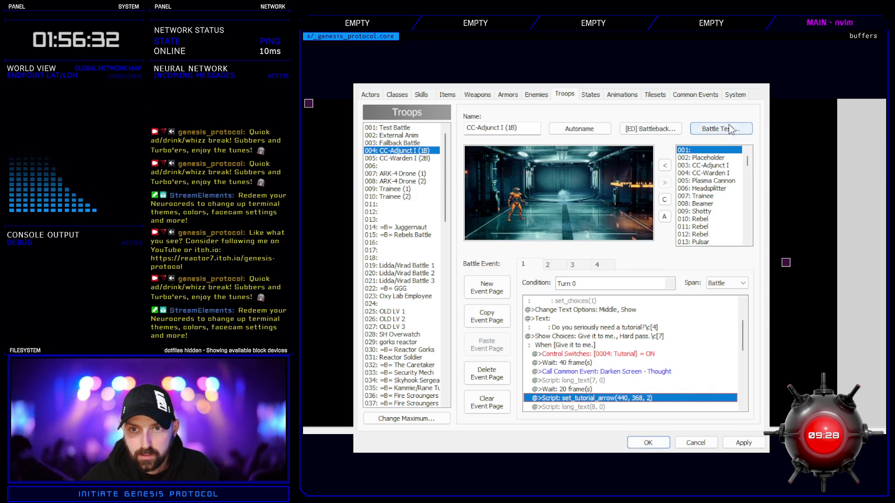
{"action": "left_click", "coordinate": [743, 443]}
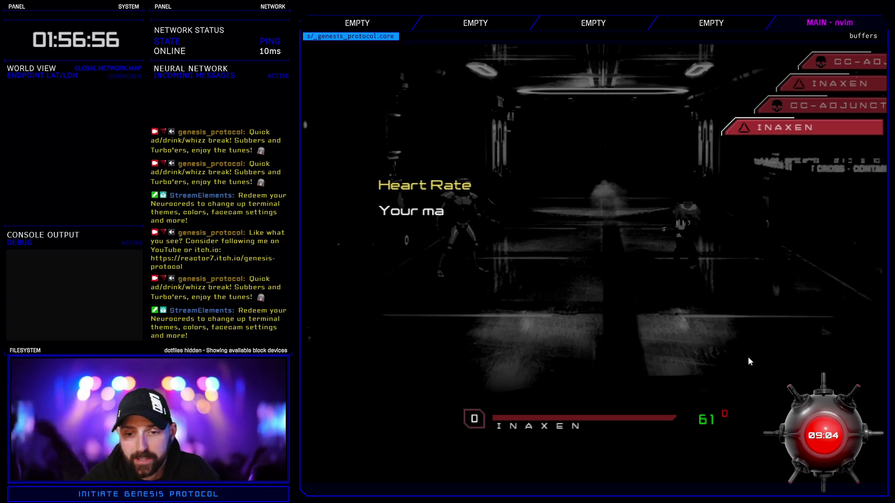
{"action": "key", "text": "alt+F4"}
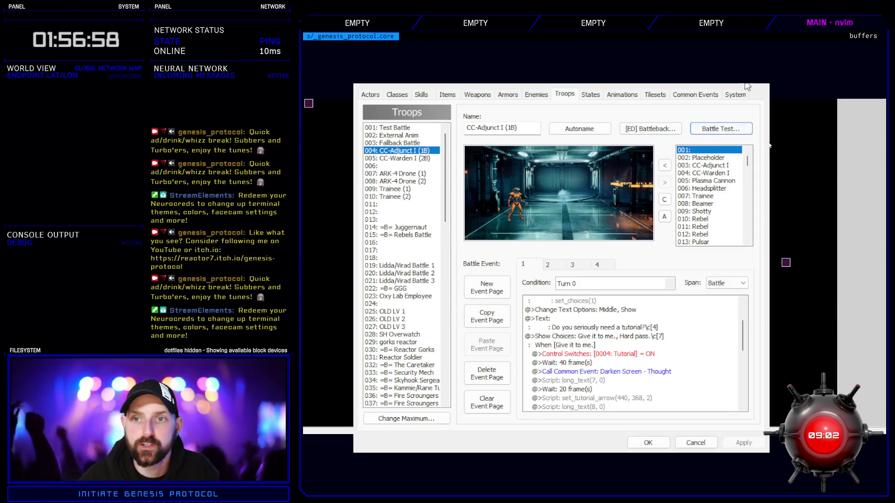
Close the Database and open Sprite_TutorialArrow in the Script Editor.
{"action": "key", "text": "Escape"}
{"action": "key", "text": "F11"}
{"action": "scroll", "coordinate": [420, 213], "scroll_direction": "up", "scroll_amount": 10}
{"action": "scroll", "coordinate": [419, 210], "scroll_direction": "up", "scroll_amount": 10}
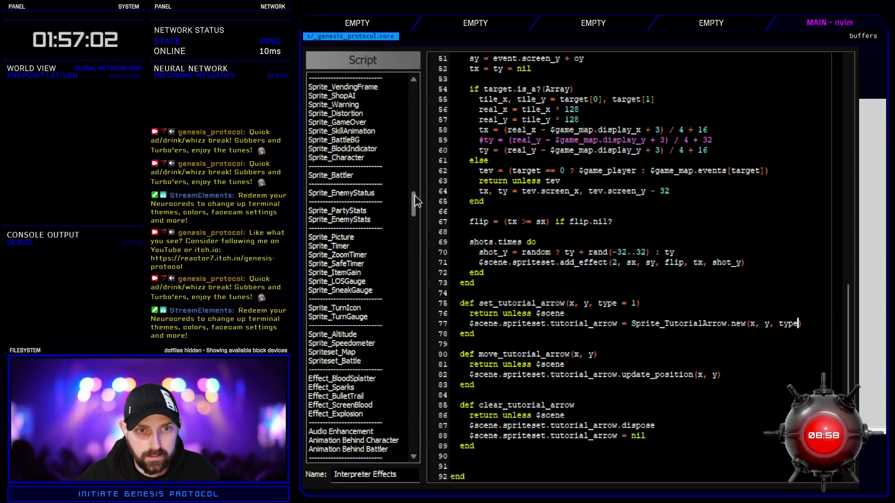
{"action": "scroll", "coordinate": [401, 186], "scroll_direction": "up", "scroll_amount": 5}
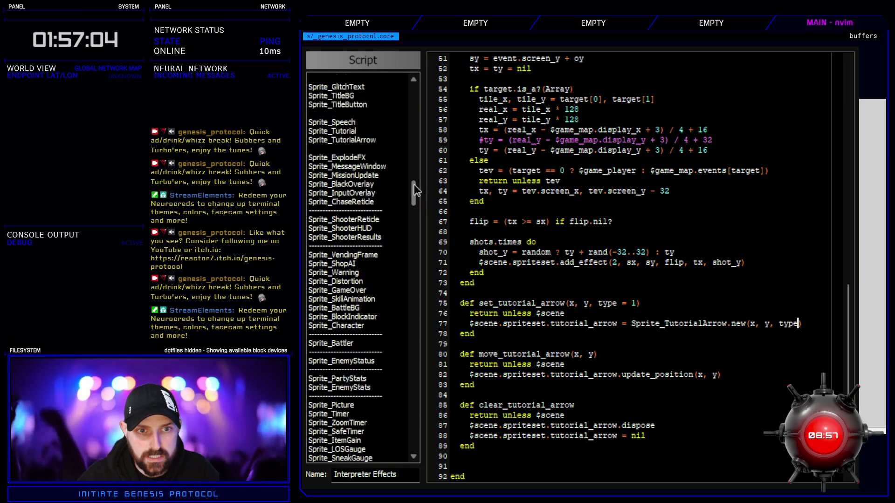
{"action": "left_click", "coordinate": [376, 169]}
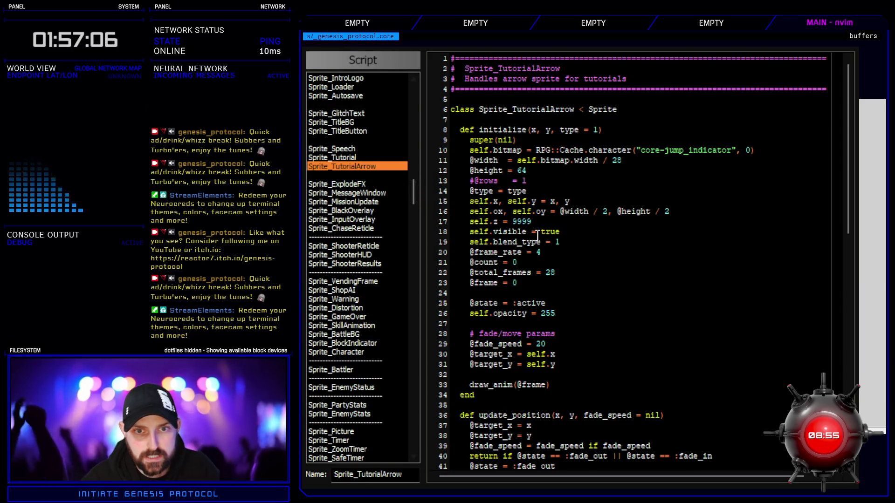
{"action": "left_click", "coordinate": [553, 190]}
{"action": "key", "text": "Return"}
{"action": "type", "text": "puts"}
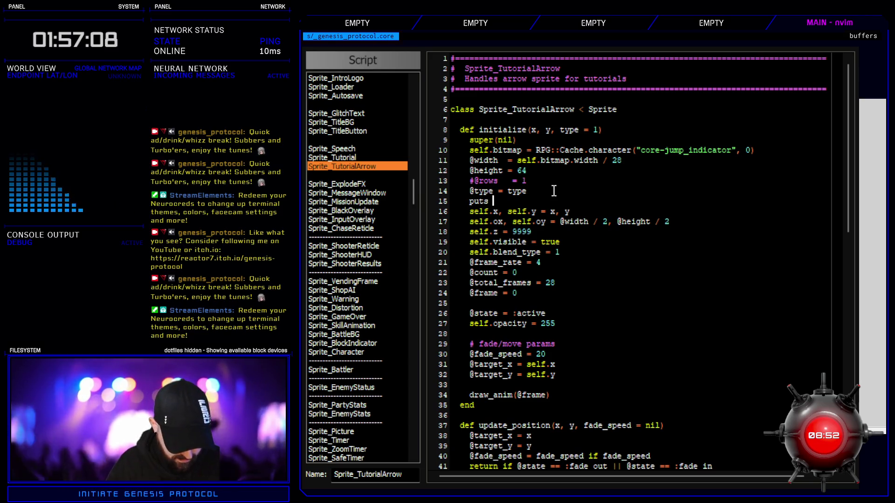
{"action": "type", "text": " @type"}
{"action": "key", "text": "F12"}
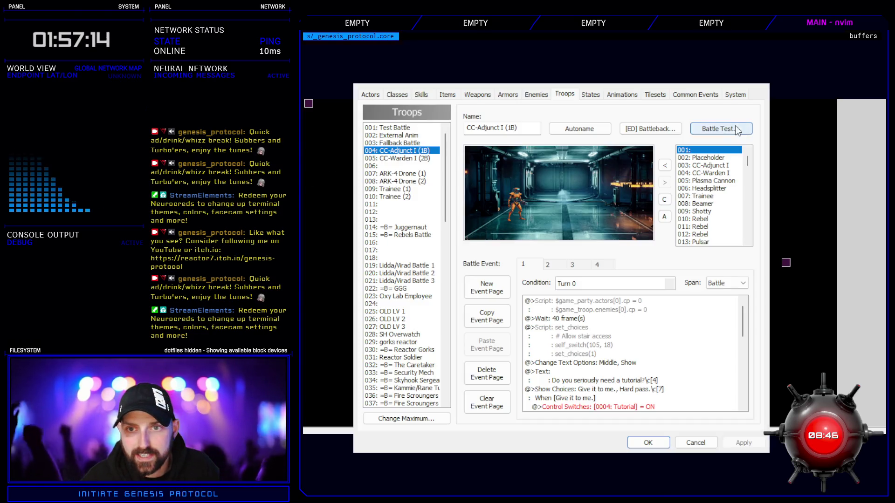
{"action": "key", "text": "alt+F4"}
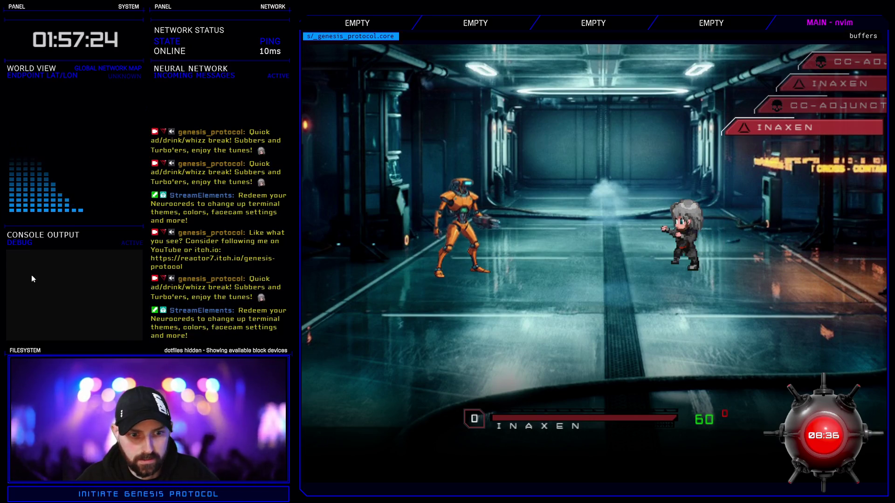
{"action": "key", "text": "Return"}
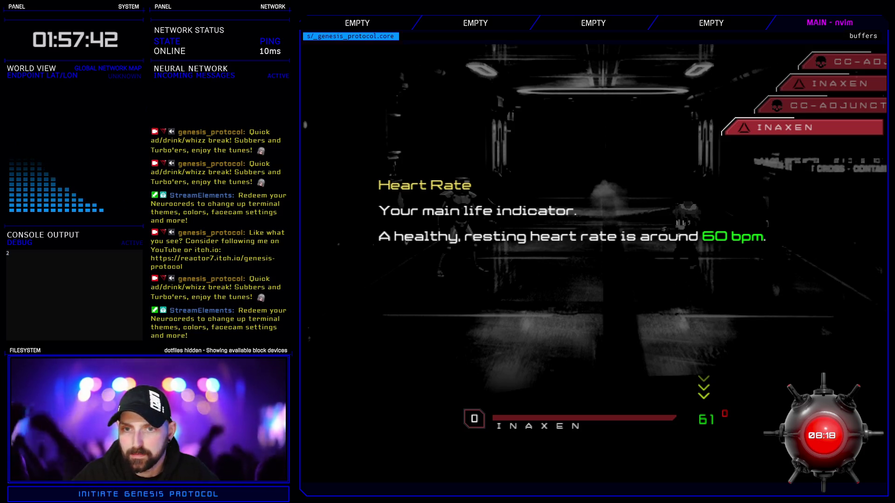
{"action": "key", "text": "alt+F4"}
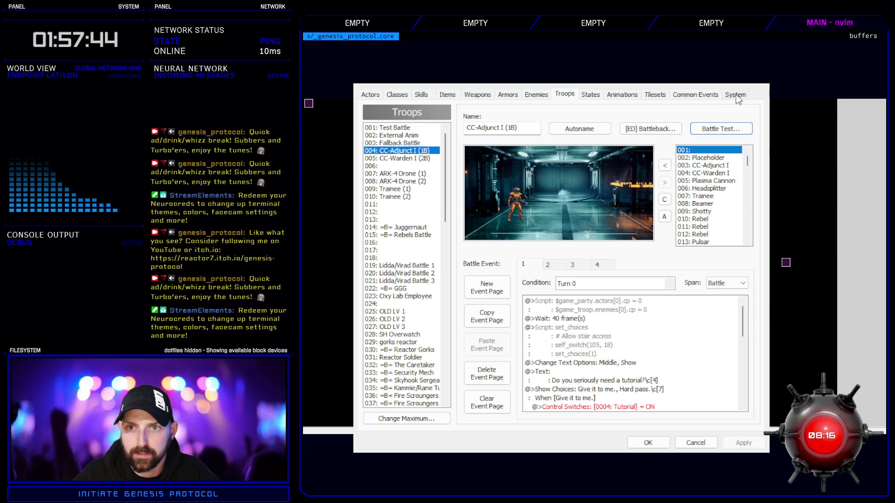
Close the Database with OK from the Troops list and bring up the Script Editor.
{"action": "scroll", "coordinate": [616, 336], "scroll_direction": "down", "scroll_amount": 3}
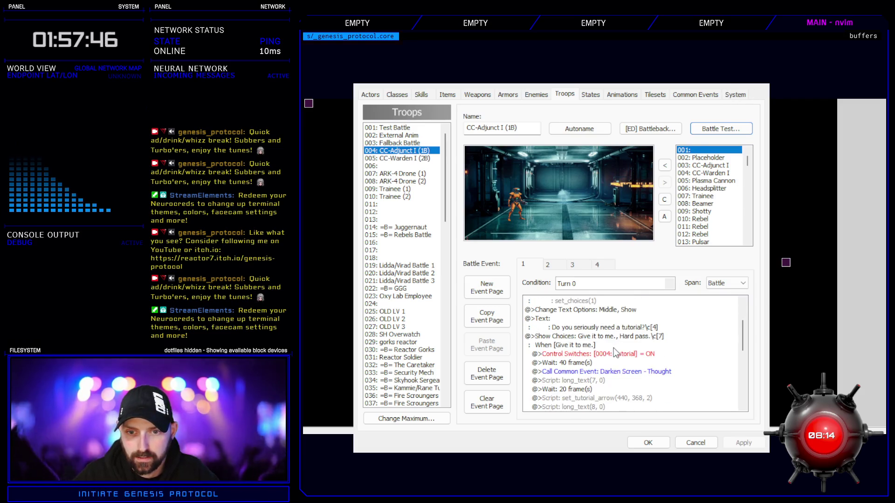
{"action": "left_click", "coordinate": [657, 442]}
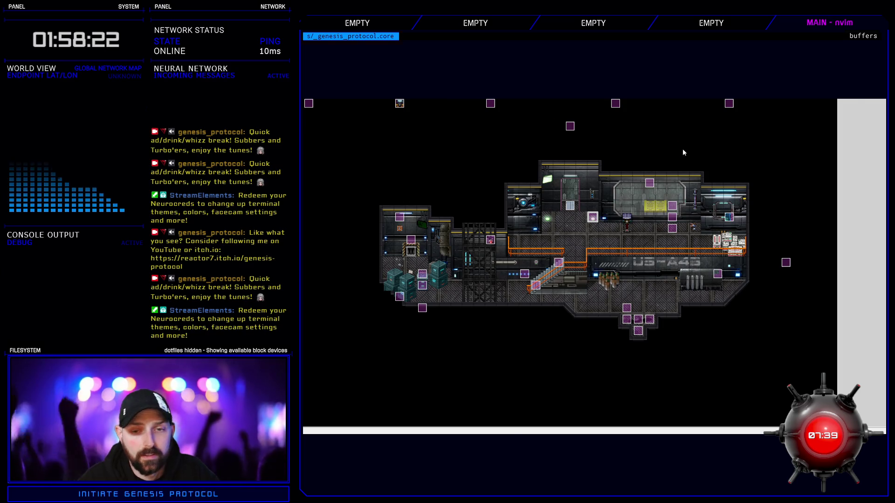
{"action": "key", "text": "F11"}
{"action": "left_click", "coordinate": [630, 150]}
{"action": "type", "text": "vi\""}
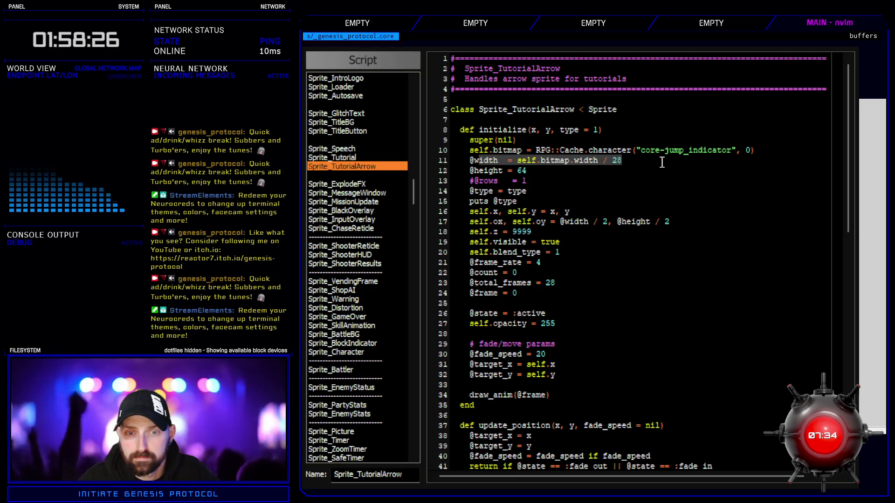
{"action": "left_click_drag", "start_coordinate": [474, 170], "coordinate": [552, 171]}
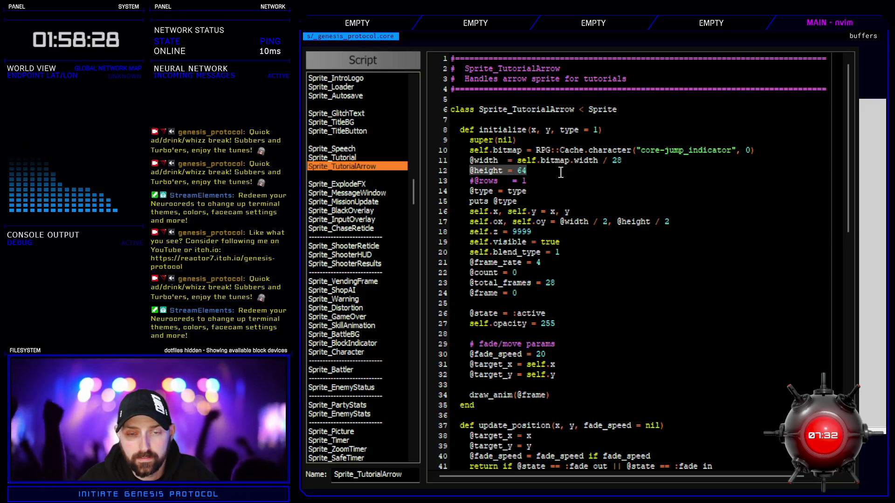
{"action": "left_click", "coordinate": [586, 170]}
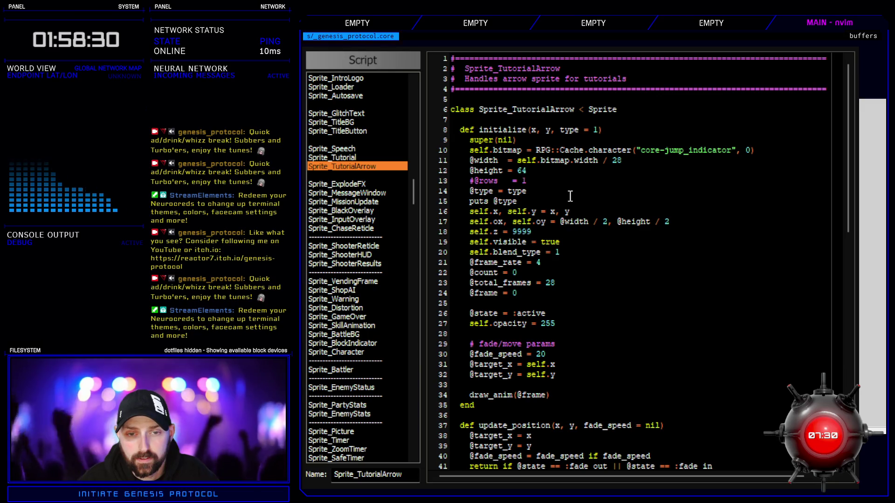
{"action": "left_click_drag", "start_coordinate": [518, 201], "coordinate": [445, 204]}
{"action": "key", "text": "Delete"}
{"action": "left_click", "coordinate": [543, 170]}
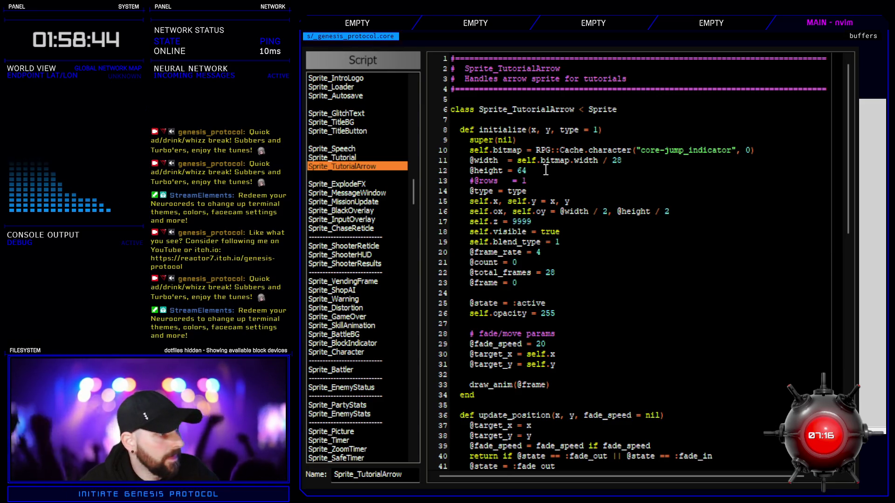
{"action": "double_click", "coordinate": [497, 170]}
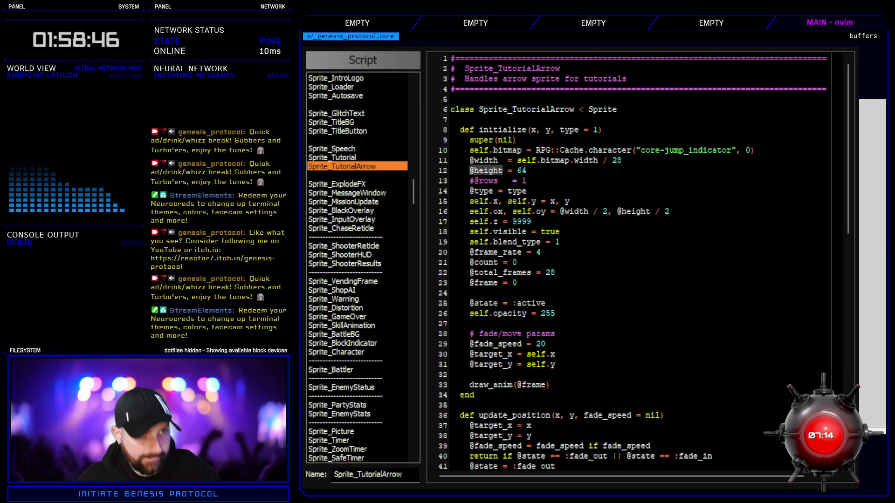
{"action": "key", "text": "ctrl+f"}
{"action": "left_click", "coordinate": [560, 80]}
{"action": "left_click", "coordinate": [560, 80]}
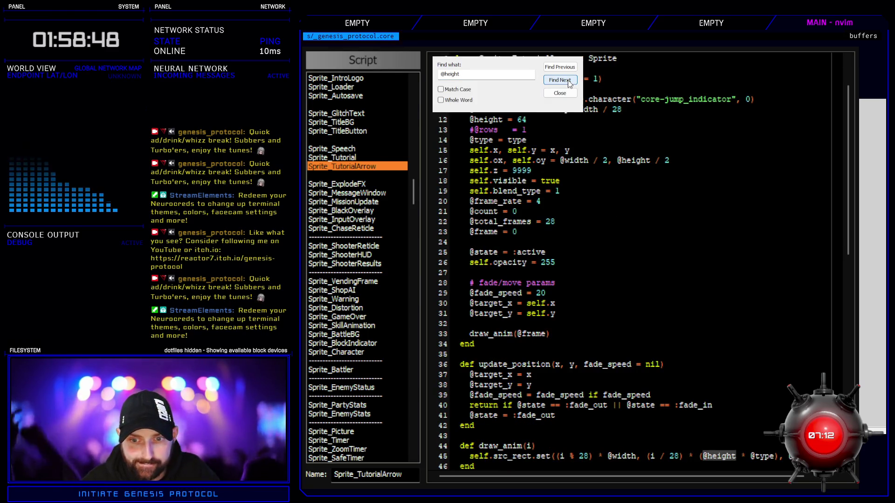
{"action": "left_click", "coordinate": [568, 83]}
{"action": "left_click", "coordinate": [569, 82]}
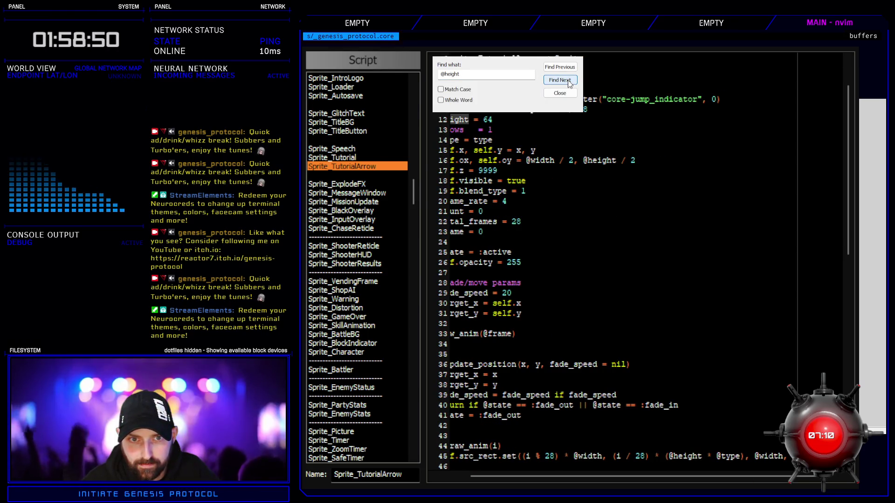
{"action": "left_click", "coordinate": [508, 118]}
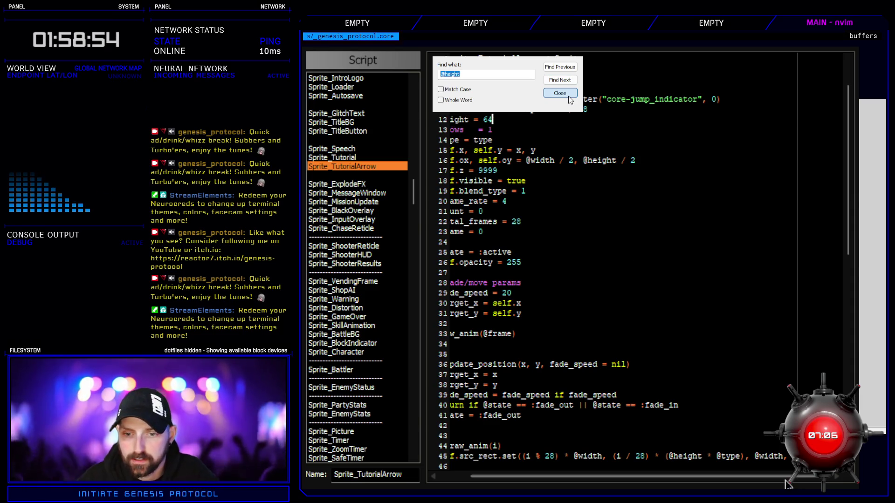
{"action": "scroll", "coordinate": [788, 485], "scroll_direction": "left", "scroll_amount": 3}
{"action": "left_click_drag", "start_coordinate": [653, 456], "coordinate": [778, 456]}
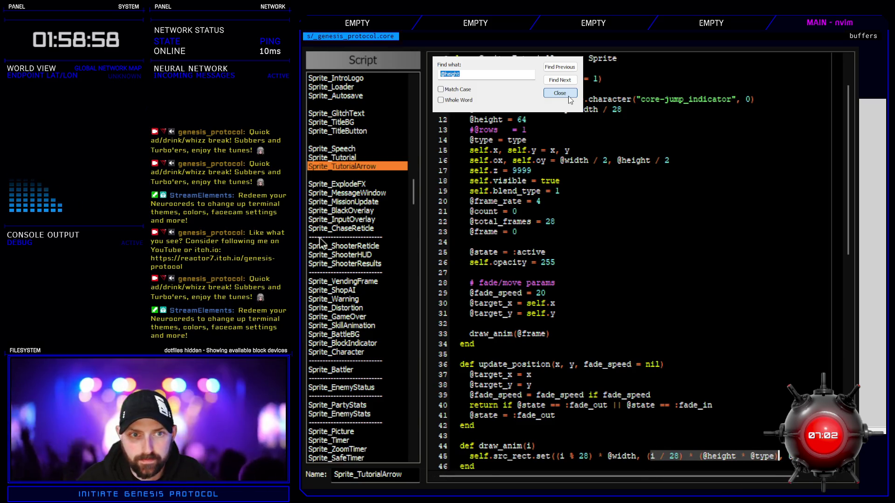
{"action": "left_click", "coordinate": [361, 87]}
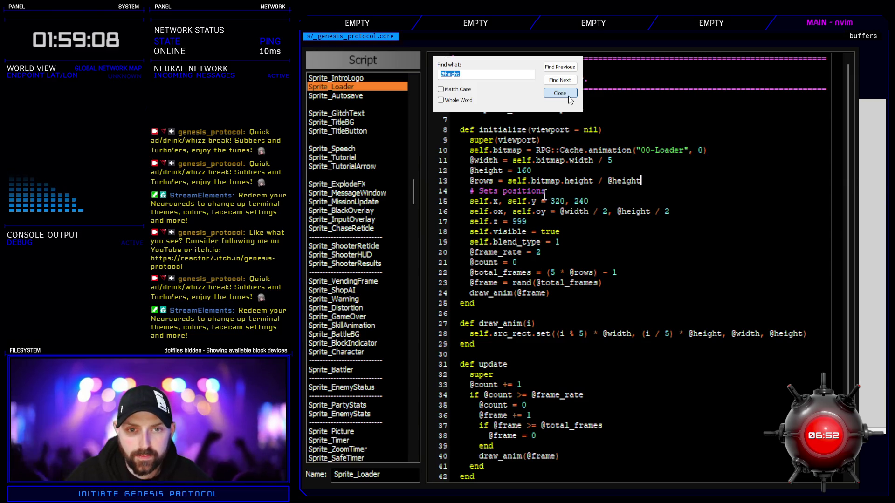
{"action": "left_click_drag", "start_coordinate": [469, 181], "coordinate": [646, 179]}
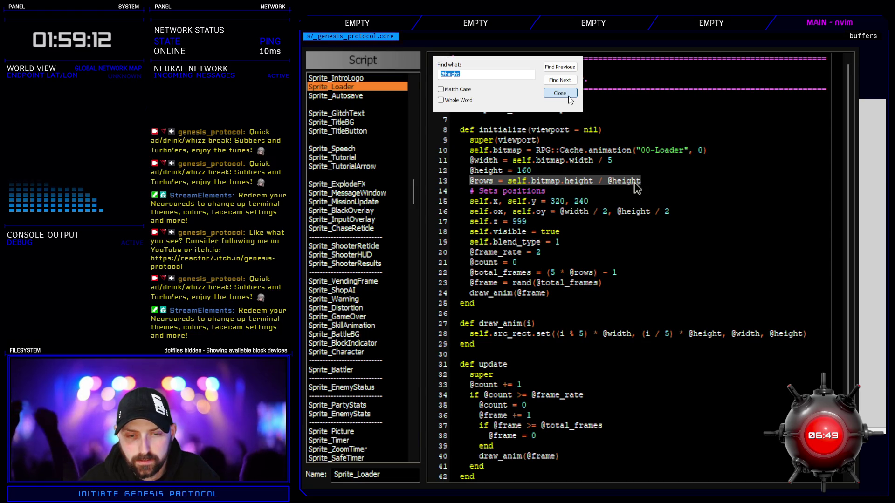
{"action": "left_click", "coordinate": [483, 182]}
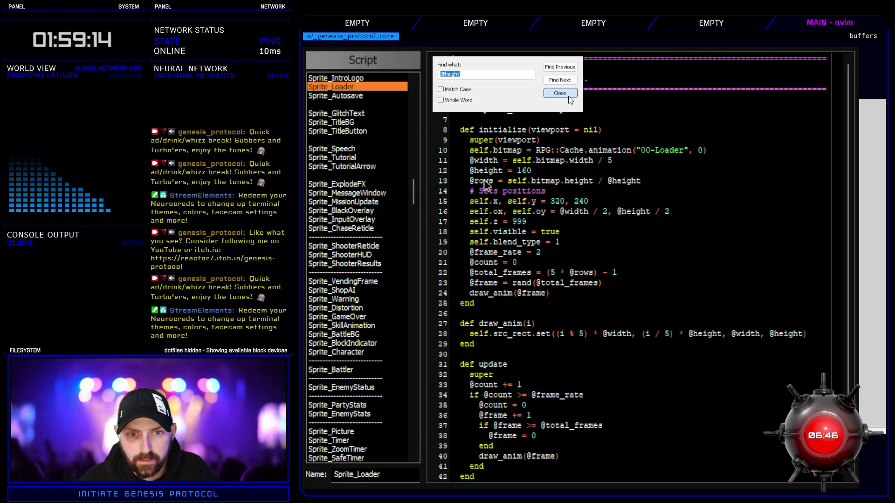
{"action": "double_click", "coordinate": [480, 181]}
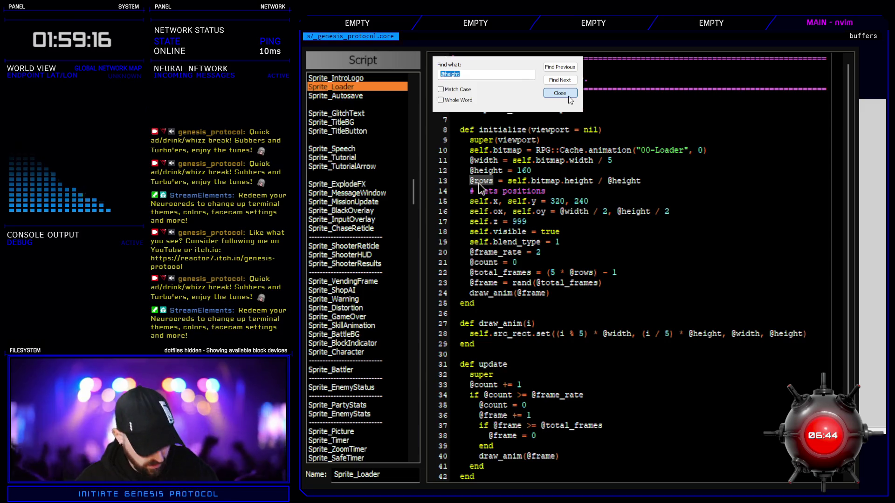
{"action": "key", "text": "ctrl+f"}
{"action": "left_click", "coordinate": [573, 82]}
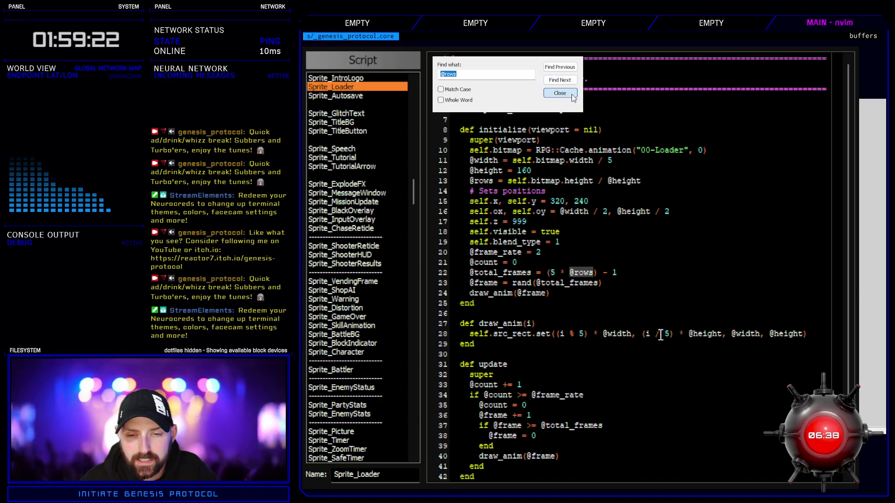
{"action": "left_click_drag", "start_coordinate": [642, 334], "coordinate": [721, 336]}
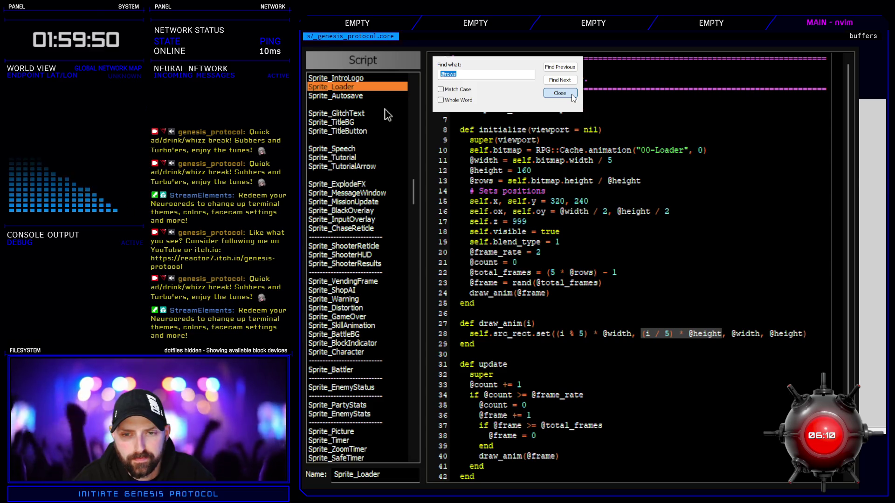
{"action": "left_click", "coordinate": [363, 167]}
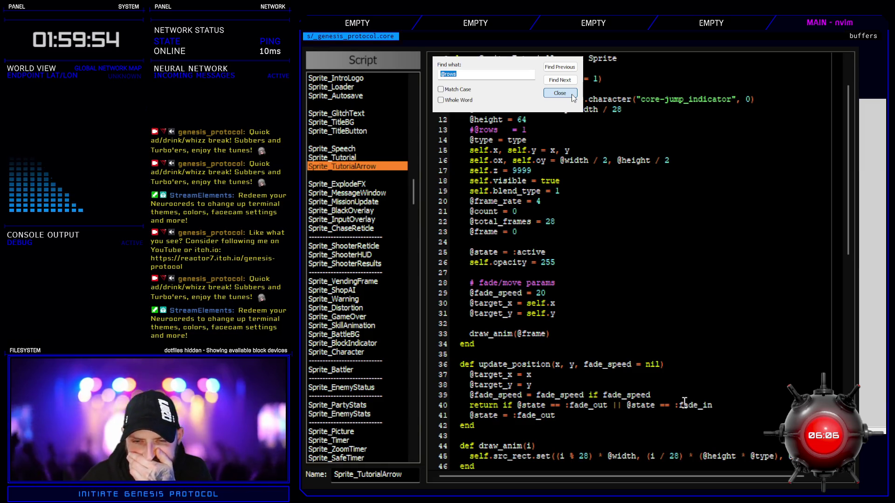
{"action": "scroll", "coordinate": [684, 401], "scroll_direction": "down", "scroll_amount": 2}
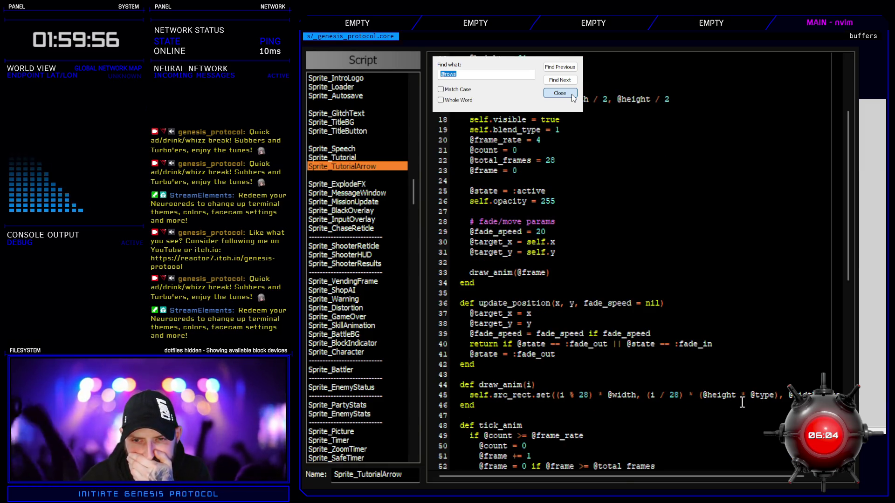
{"action": "left_click_drag", "start_coordinate": [773, 395], "coordinate": [751, 398]}
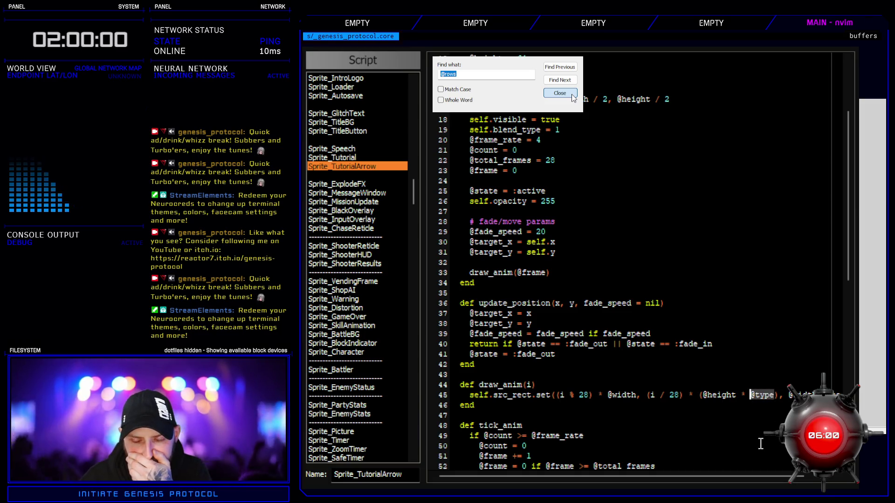
{"action": "key", "text": "Delete"}
{"action": "key", "text": "Delete"}
{"action": "key", "text": "BackSpace"}
{"action": "key", "text": "BackSpace"}
{"action": "key", "text": "BackSpace"}
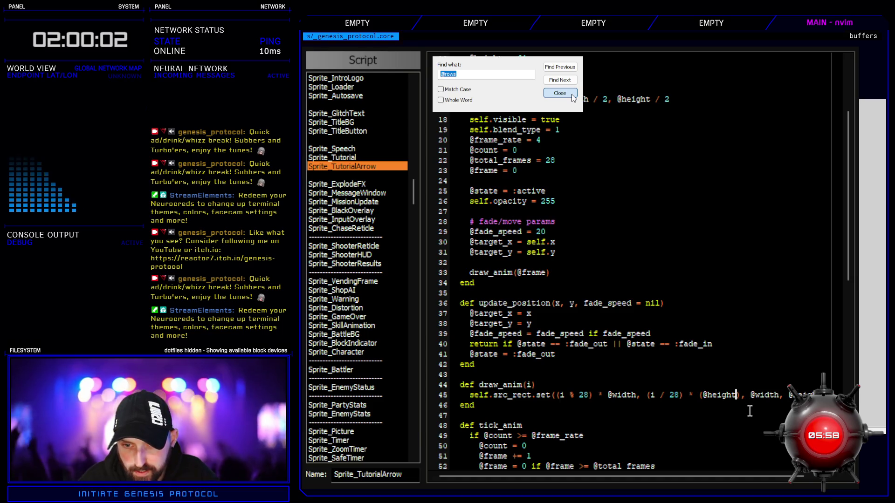
{"action": "key", "text": "Left"}
{"action": "key", "text": "Left"}
{"action": "key", "text": "Left"}
{"action": "key", "text": "BackSpace"}
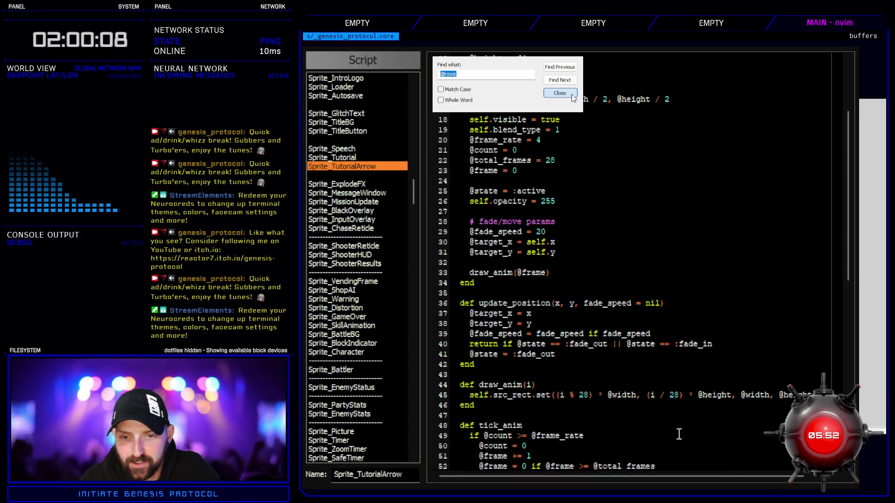
{"action": "scroll", "coordinate": [566, 304], "scroll_direction": "up", "scroll_amount": 4}
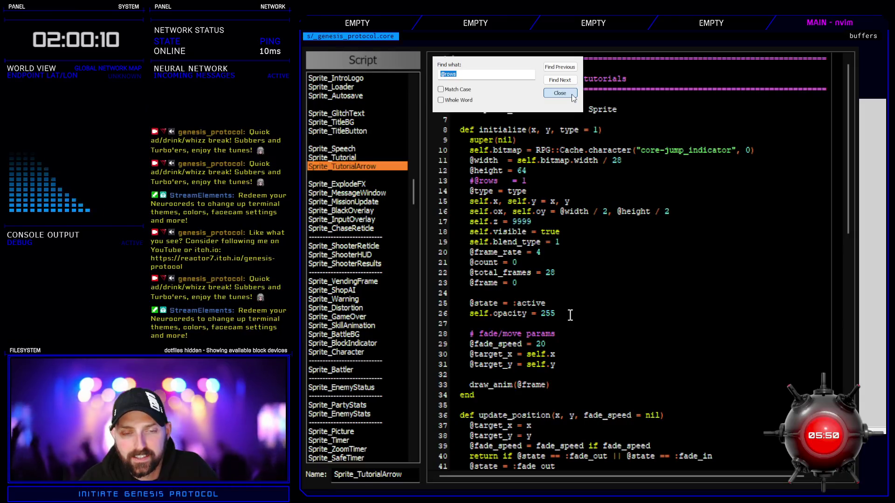
{"action": "scroll", "coordinate": [620, 275], "scroll_direction": "down", "scroll_amount": 6}
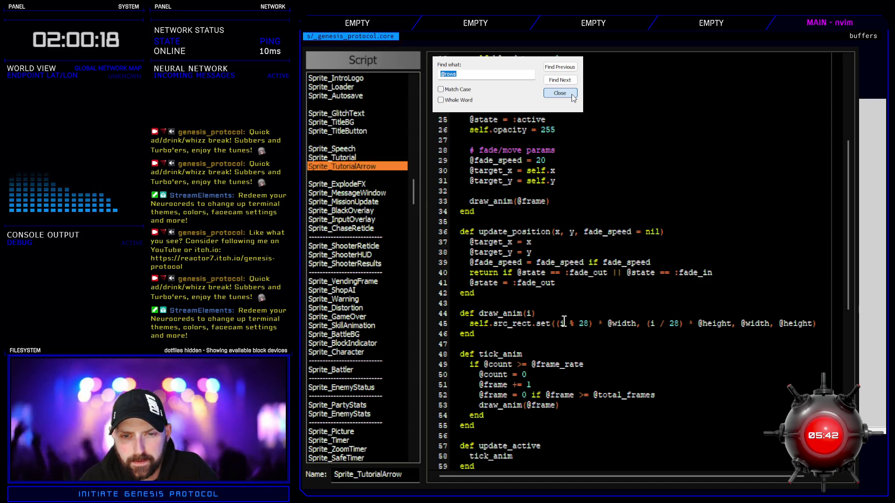
{"action": "left_click_drag", "start_coordinate": [556, 323], "coordinate": [730, 326]}
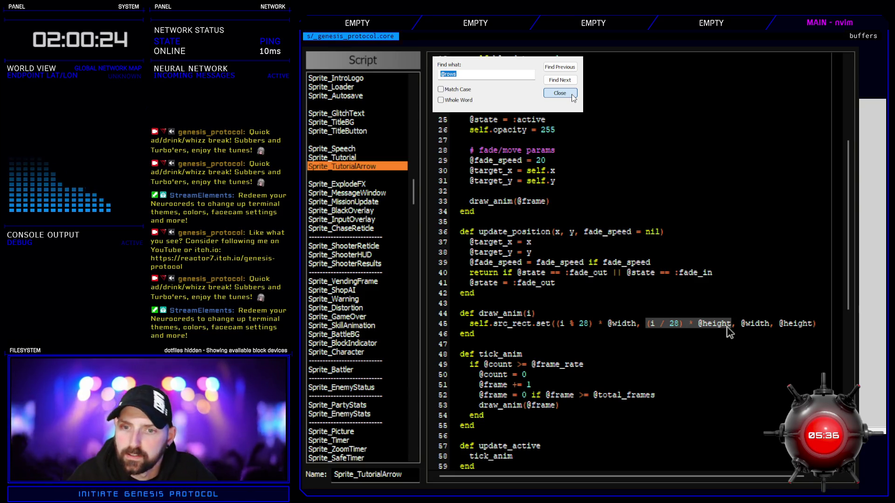
{"action": "double_click", "coordinate": [755, 323]}
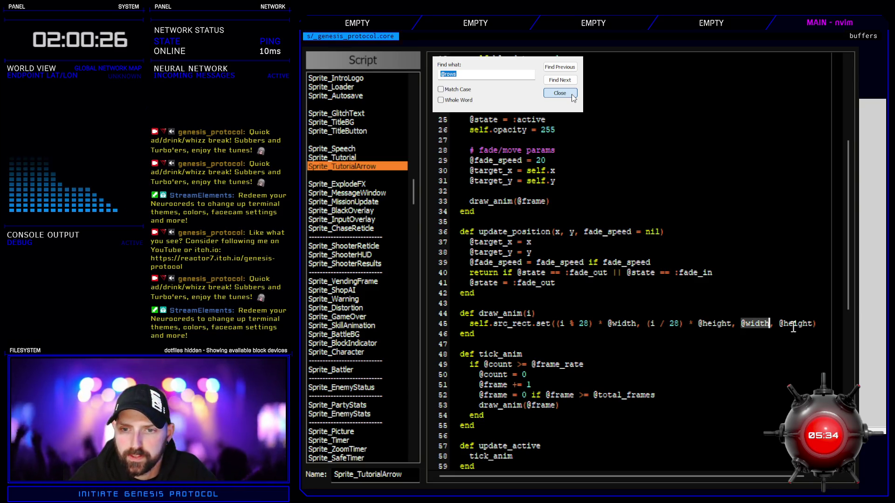
{"action": "double_click", "coordinate": [792, 323]}
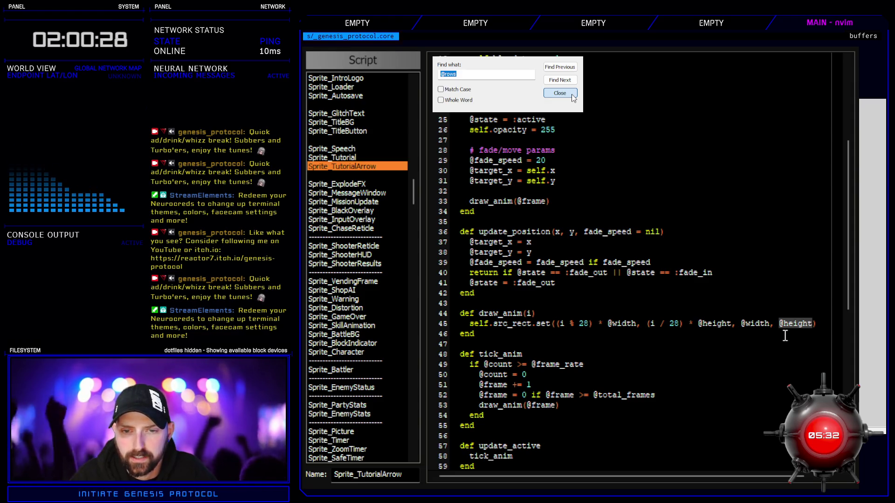
{"action": "left_click_drag", "start_coordinate": [607, 323], "coordinate": [730, 325]}
{"action": "left_click", "coordinate": [696, 323]}
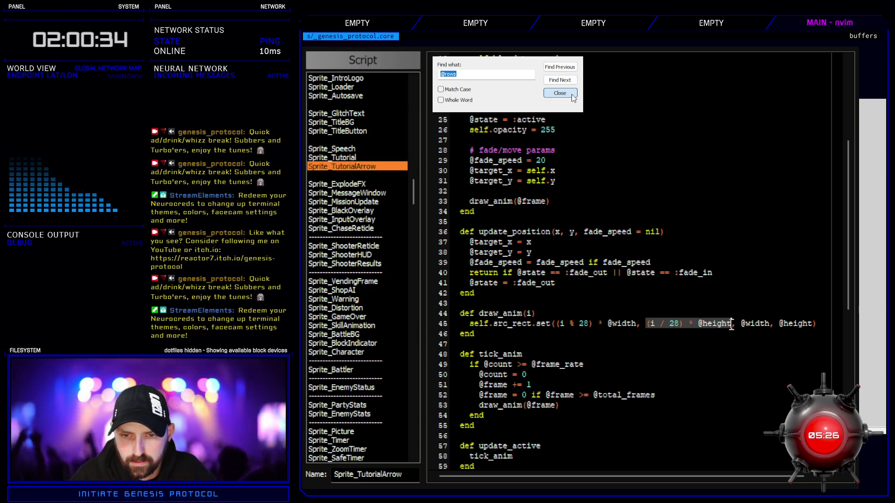
{"action": "left_click", "coordinate": [671, 325]}
{"action": "left_click_drag", "start_coordinate": [646, 323], "coordinate": [686, 323]}
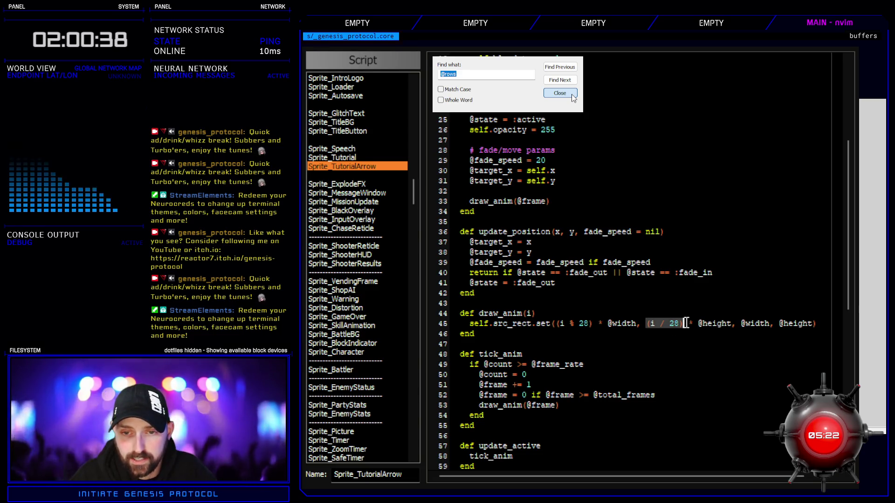
{"action": "left_click", "coordinate": [697, 325]}
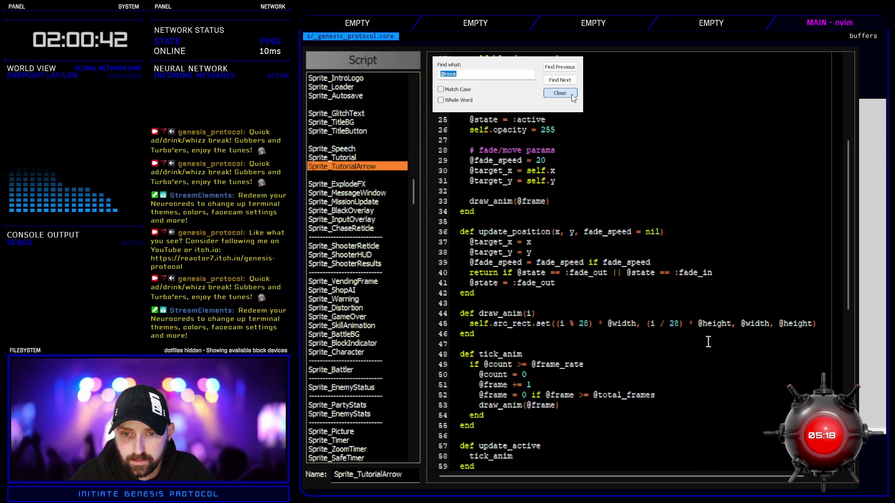
{"action": "key", "text": "Delete"}
{"action": "key", "text": "Delete"}
{"action": "key", "text": "Delete"}
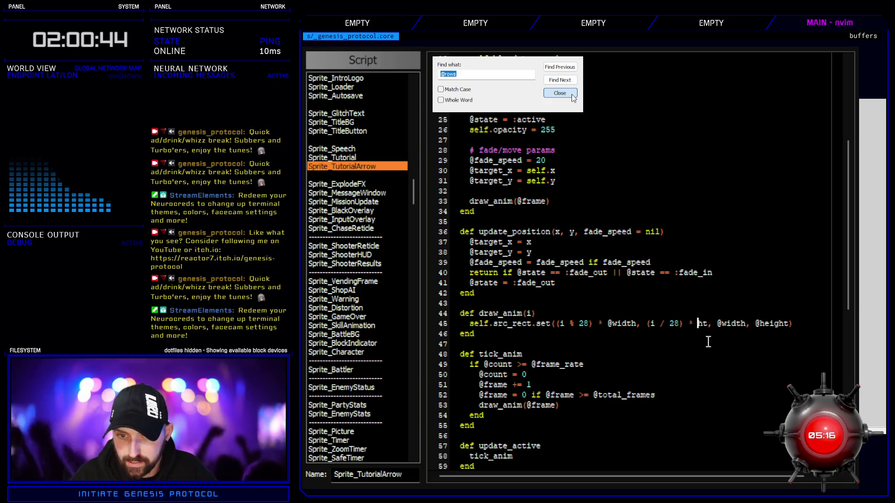
{"action": "type", "text": "128"}
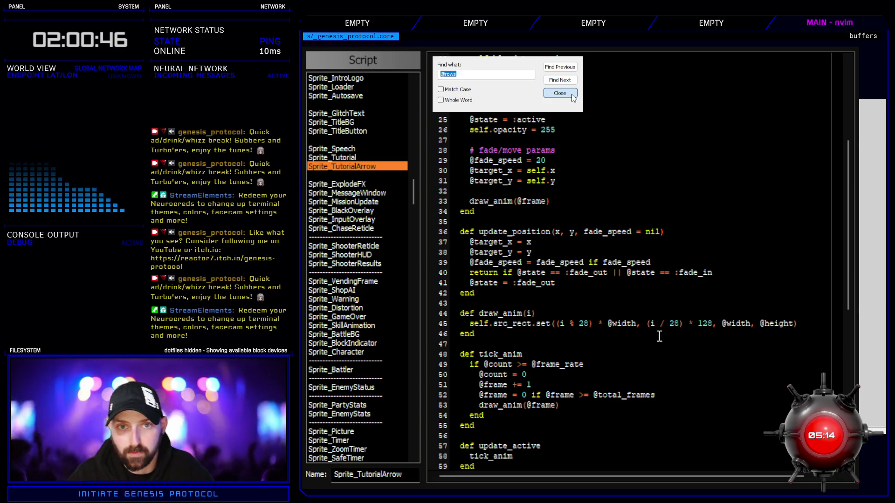
{"action": "scroll", "coordinate": [657, 340], "scroll_direction": "up", "scroll_amount": 4}
{"action": "scroll", "coordinate": [658, 340], "scroll_direction": "down", "scroll_amount": 4}
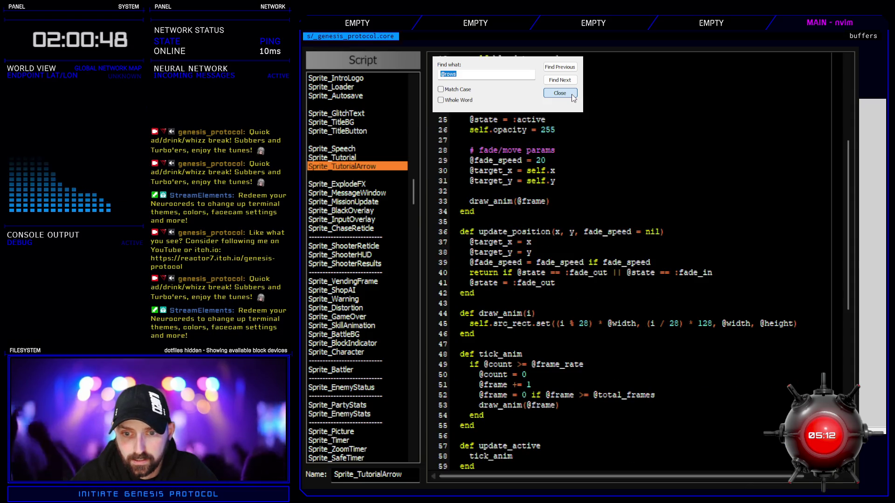
{"action": "key", "text": "F12"}
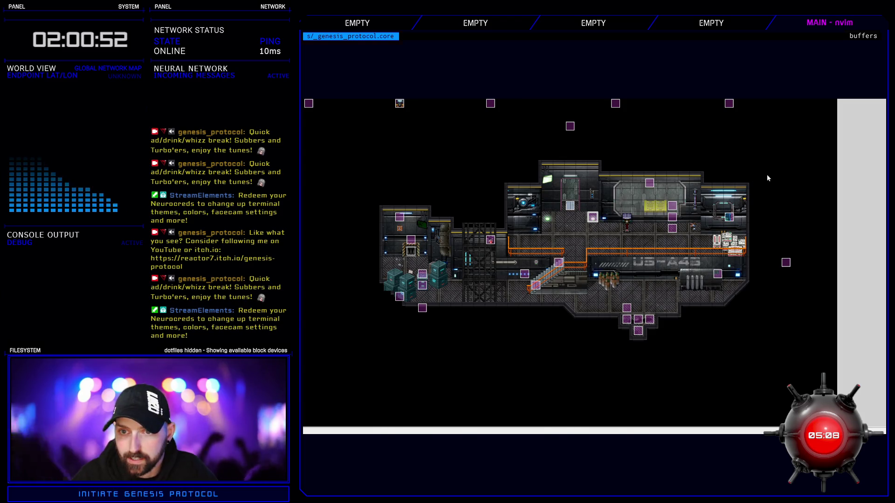
Battle-test the CC-Adjunct I troop and run through its tutorial.
{"action": "key", "text": "F9"}
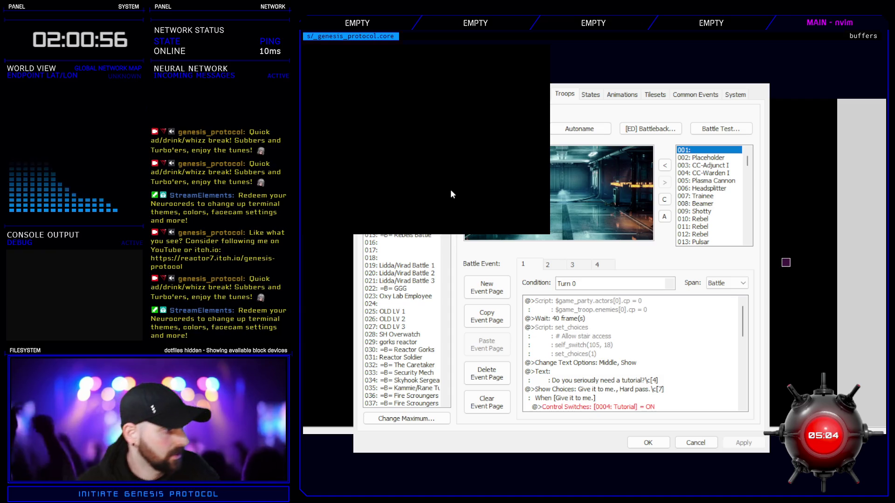
{"action": "key", "text": "alt+F4"}
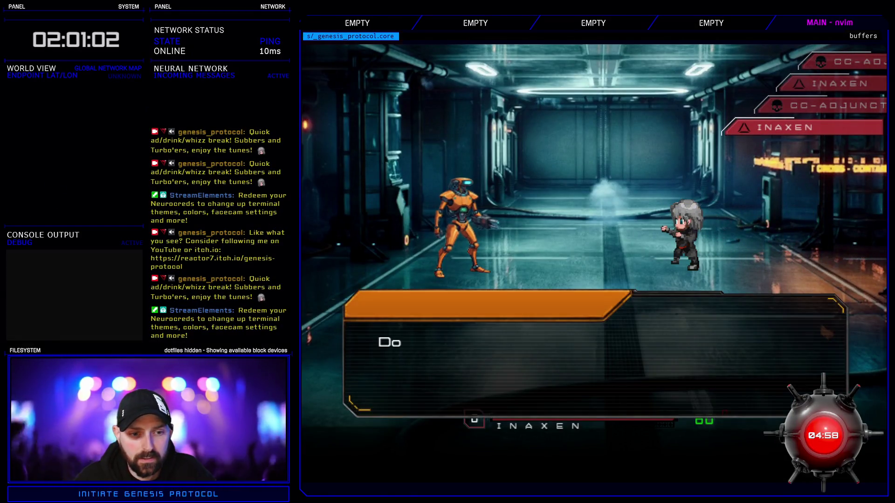
{"action": "key", "text": "Down"}
{"action": "key", "text": "Return"}
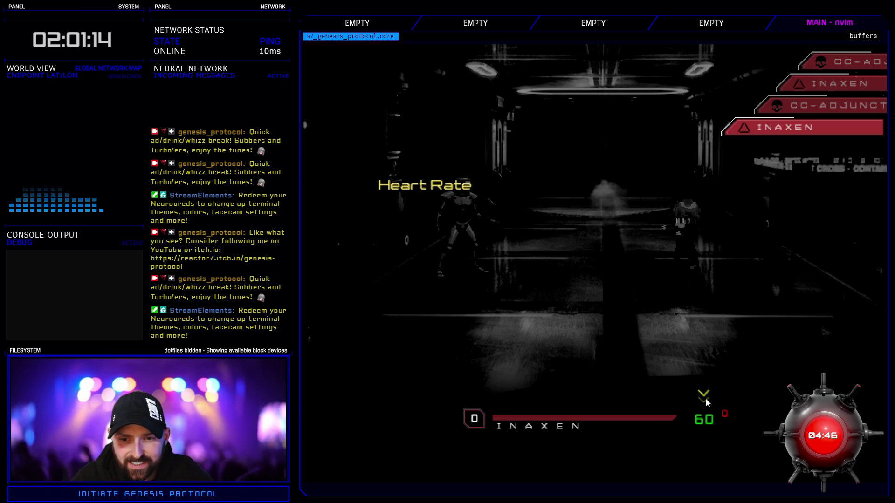
{"action": "key", "text": "alt+F4"}
Inspect the set_tutorial_arrow(440, 368, 2) command unchanged, apply, close the Database, and reopen scripts.
{"action": "scroll", "coordinate": [615, 313], "scroll_direction": "down", "scroll_amount": 2}
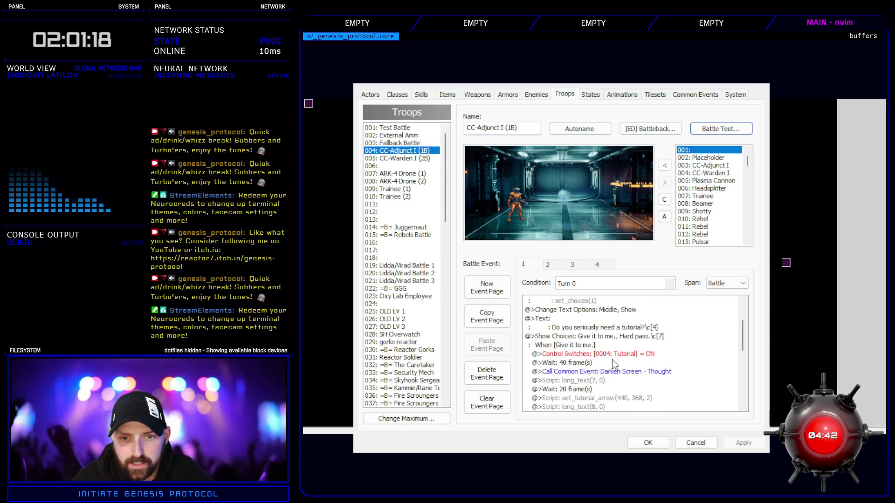
{"action": "left_click", "coordinate": [618, 399]}
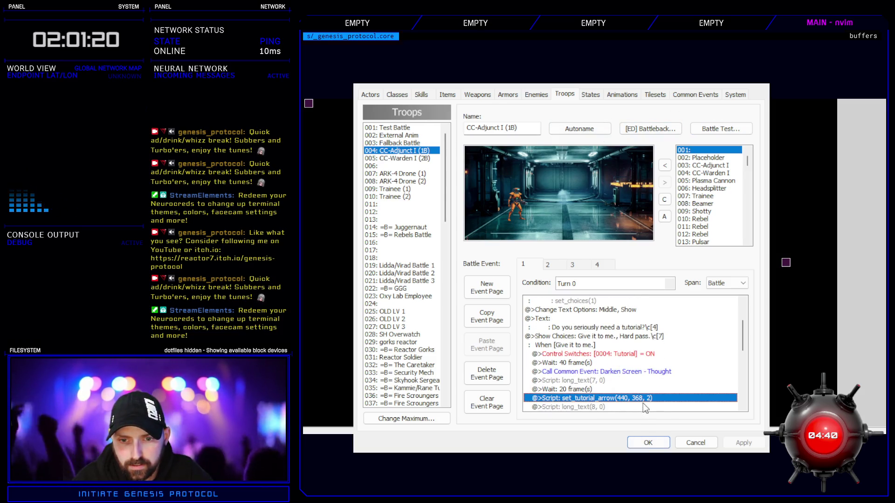
{"action": "key", "text": "Return"}
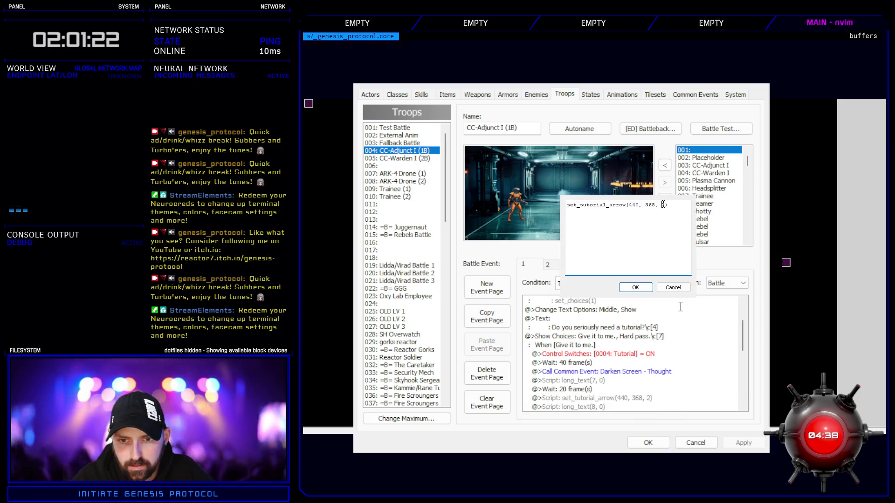
{"action": "left_click", "coordinate": [635, 287]}
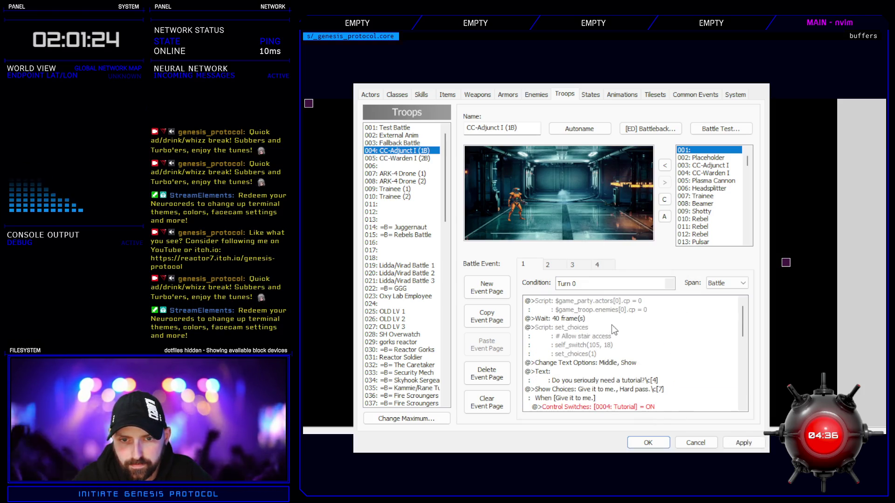
{"action": "left_click", "coordinate": [597, 303]}
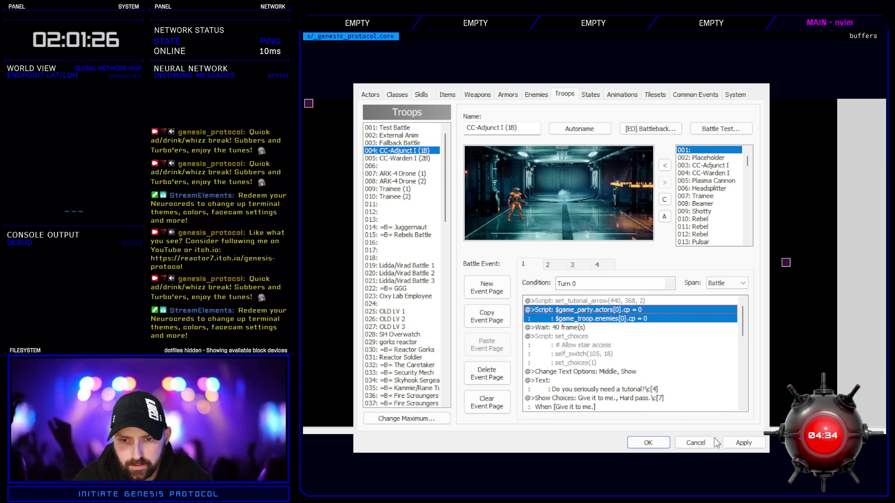
{"action": "left_click", "coordinate": [741, 442]}
{"action": "left_click", "coordinate": [648, 442]}
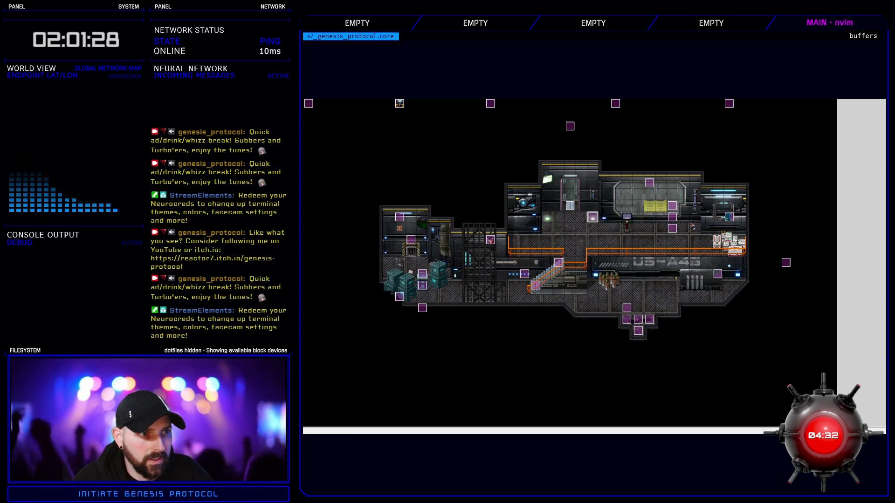
{"action": "key", "text": "F11"}
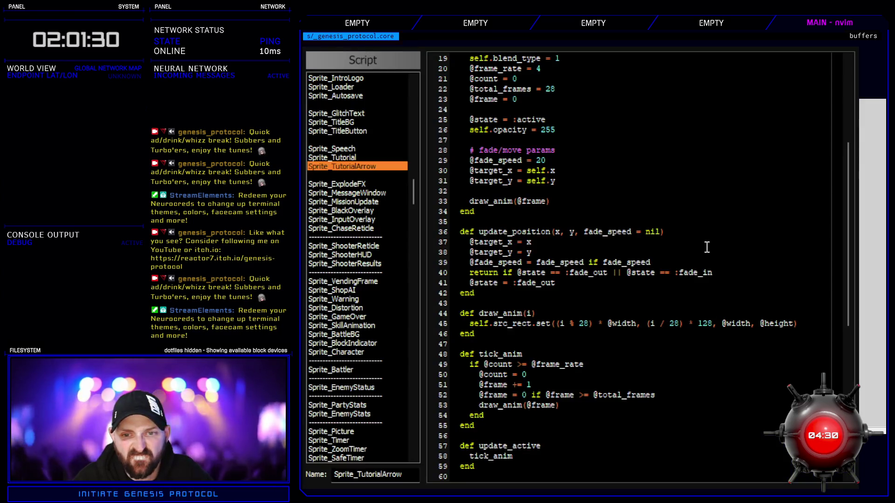
Change the fixed row offset from 128 to 192 and close the Script Editor.
{"action": "key", "text": "BackSpace"}
{"action": "key", "text": "BackSpace"}
{"action": "key", "text": "BackSpace"}
{"action": "type", "text": "192"}
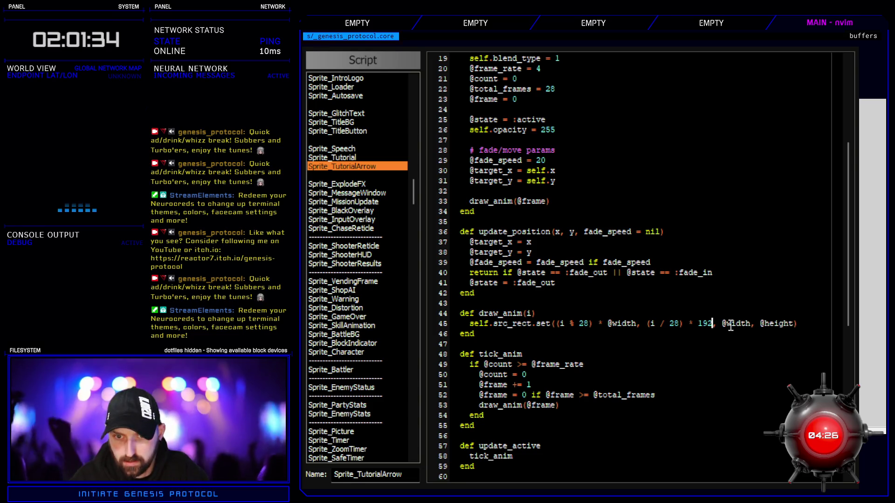
{"action": "key", "text": "F12"}
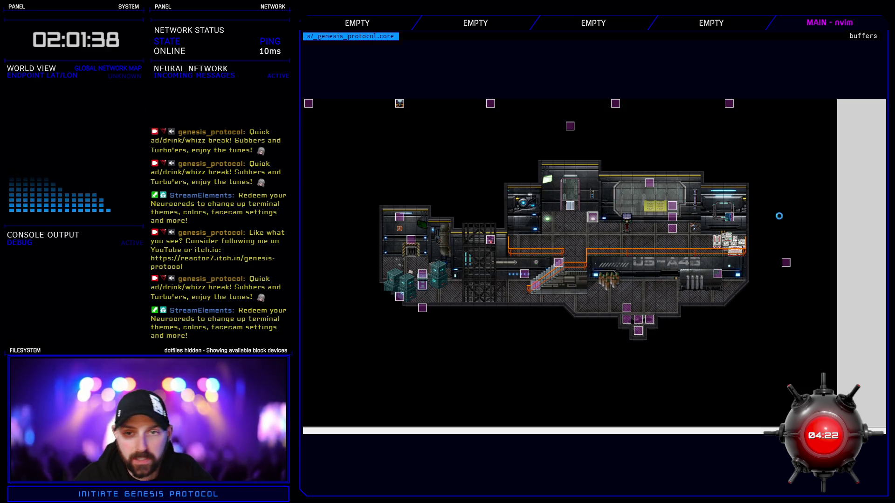
Battle-test the troop again, then return to the Sprite_TutorialArrow script.
{"action": "key", "text": "F9"}
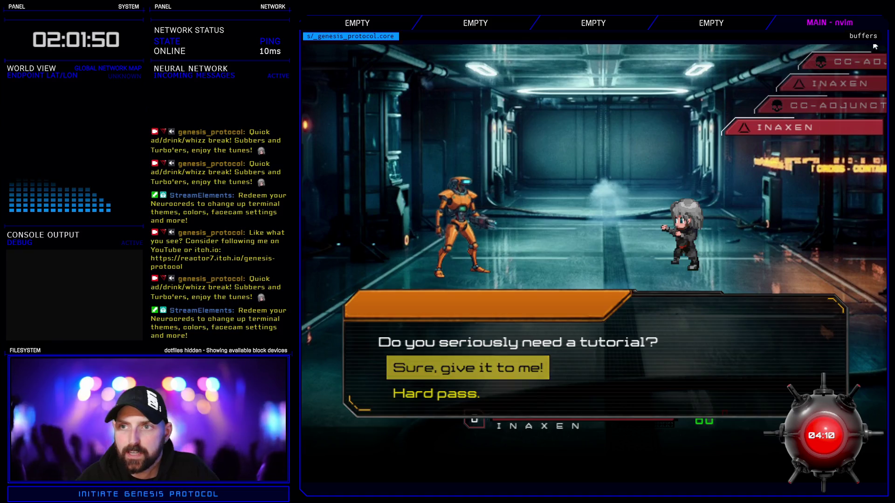
{"action": "key", "text": "alt+F4"}
{"action": "key", "text": "Escape"}
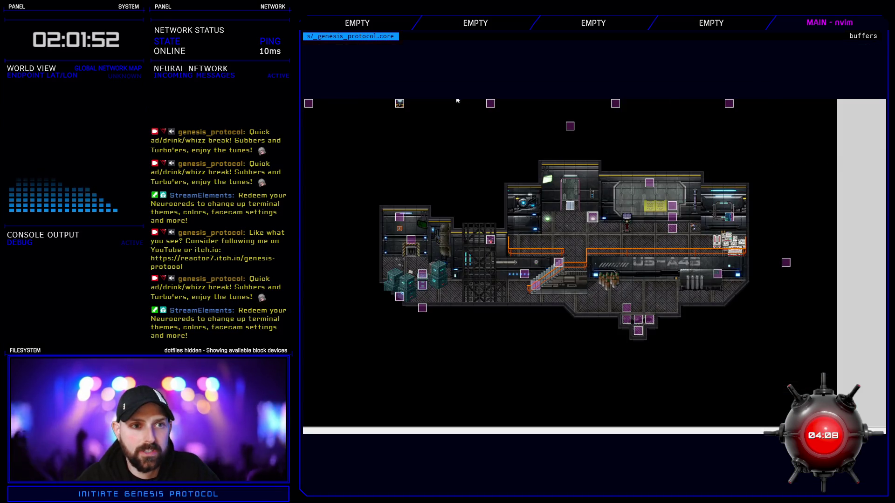
{"action": "key", "text": "F11"}
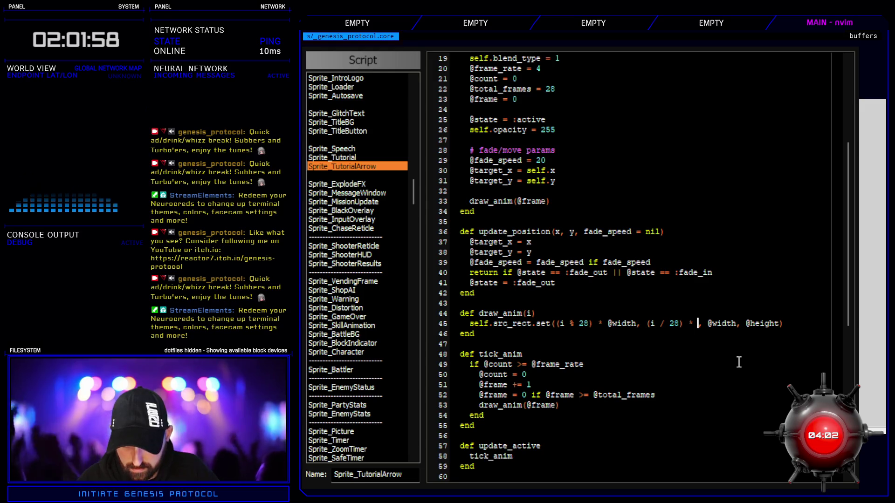
{"action": "type", "text": "@height"}
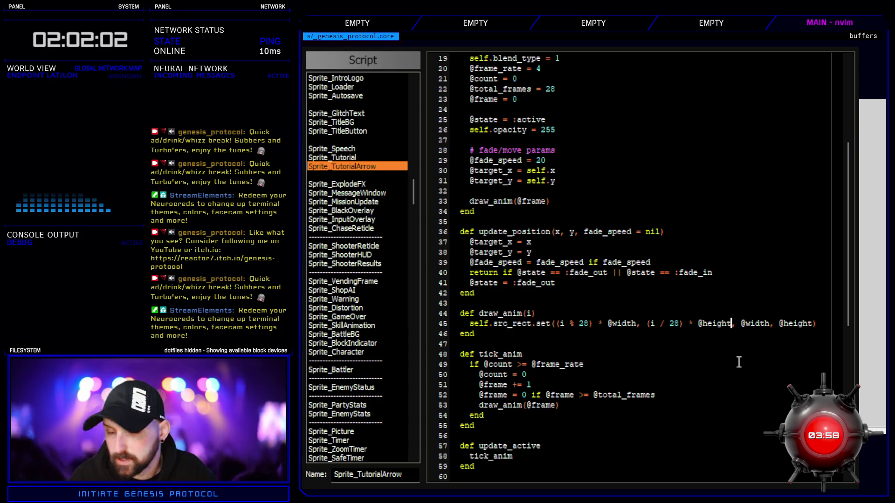
{"action": "scroll", "coordinate": [586, 198], "scroll_direction": "up", "scroll_amount": 4}
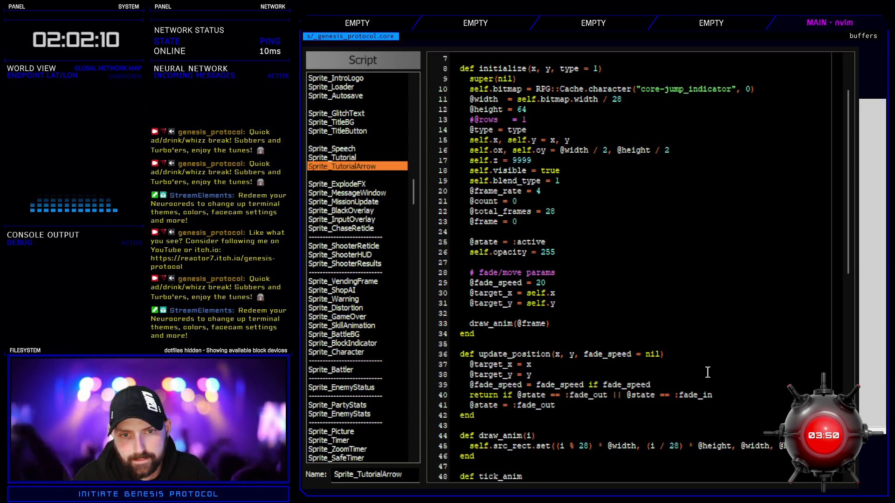
{"action": "scroll", "coordinate": [706, 372], "scroll_direction": "down", "scroll_amount": 2}
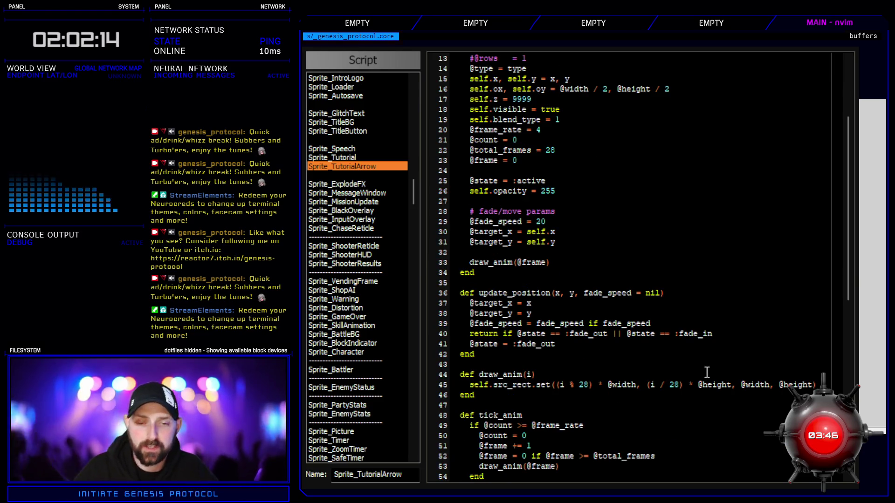
{"action": "left_click_drag", "start_coordinate": [646, 387], "coordinate": [731, 386]}
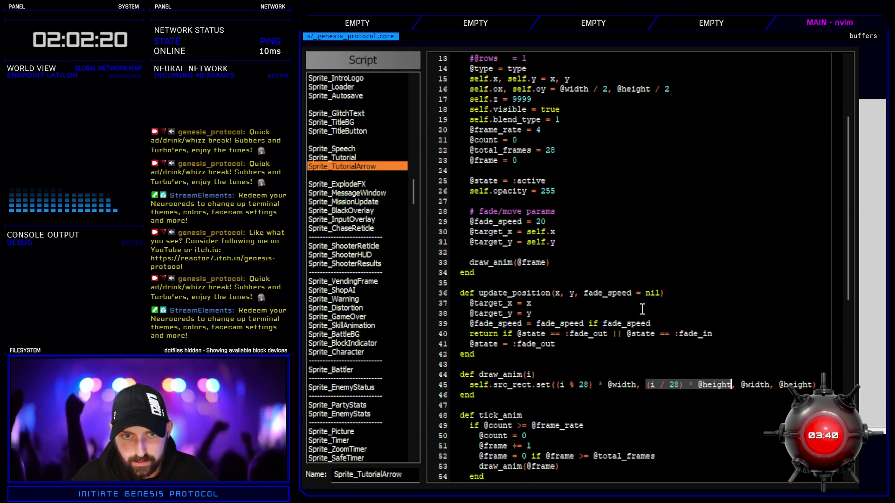
{"action": "scroll", "coordinate": [723, 299], "scroll_direction": "up", "scroll_amount": 2}
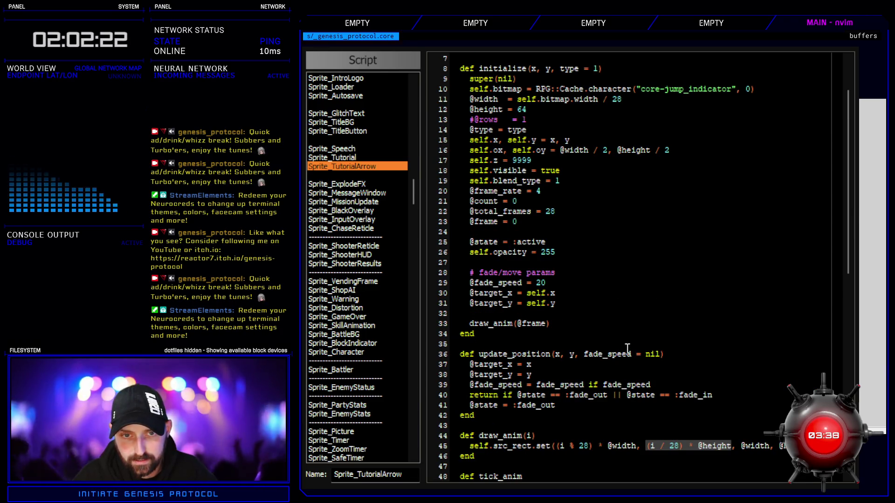
{"action": "left_click", "coordinate": [595, 201]}
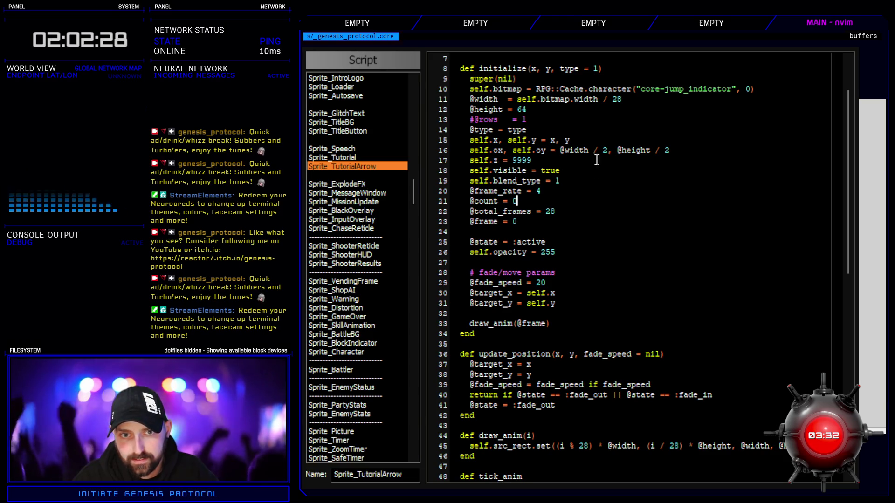
{"action": "left_click", "coordinate": [545, 109]}
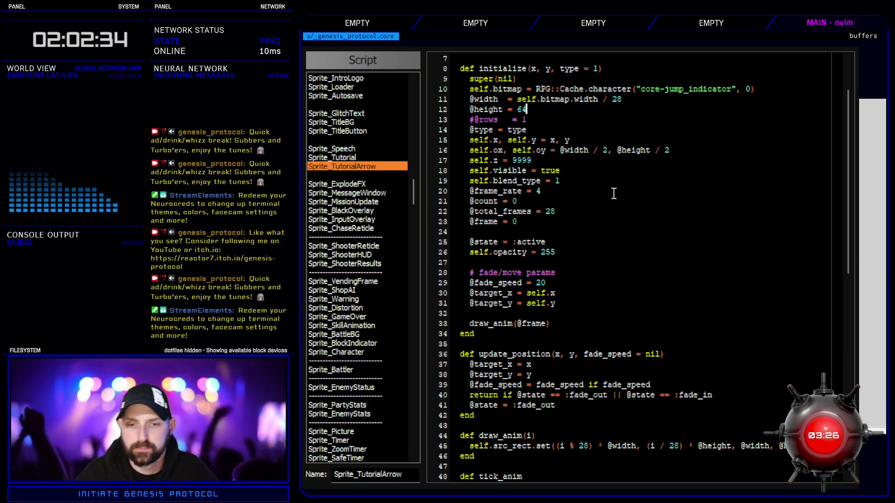
{"action": "left_click_drag", "start_coordinate": [647, 446], "coordinate": [732, 446]}
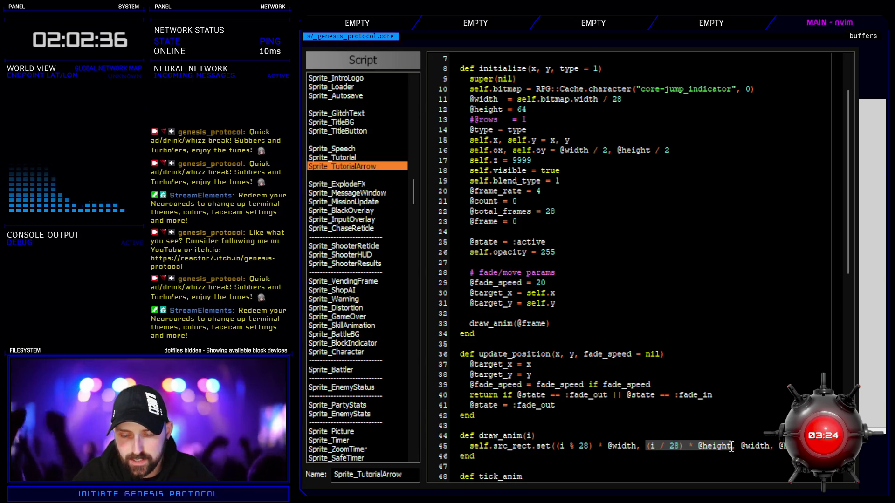
{"action": "left_click", "coordinate": [718, 447]}
{"action": "double_click", "coordinate": [718, 447]}
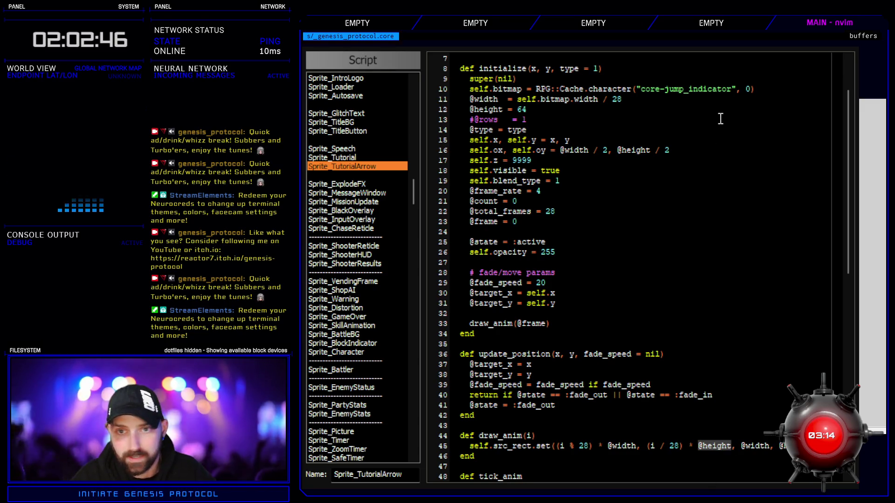
{"action": "key", "text": "alt+Tab"}
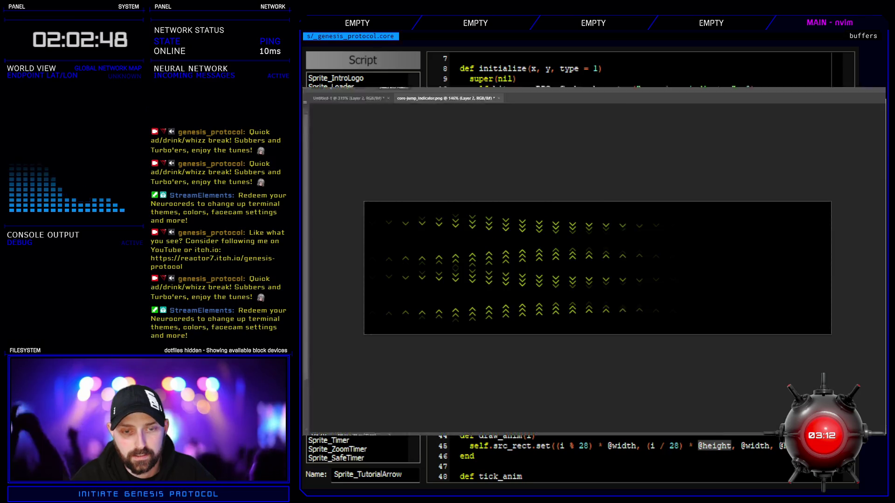
Marquee the top and second arrow rows on the sprite sheet to gauge each row's height.
{"action": "mouse_move", "coordinate": [359, 199]}
{"action": "left_mouse_down"}
{"action": "mouse_move", "coordinate": [481, 224]}
{"action": "mouse_move", "coordinate": [652, 231]}
{"action": "left_mouse_up"}
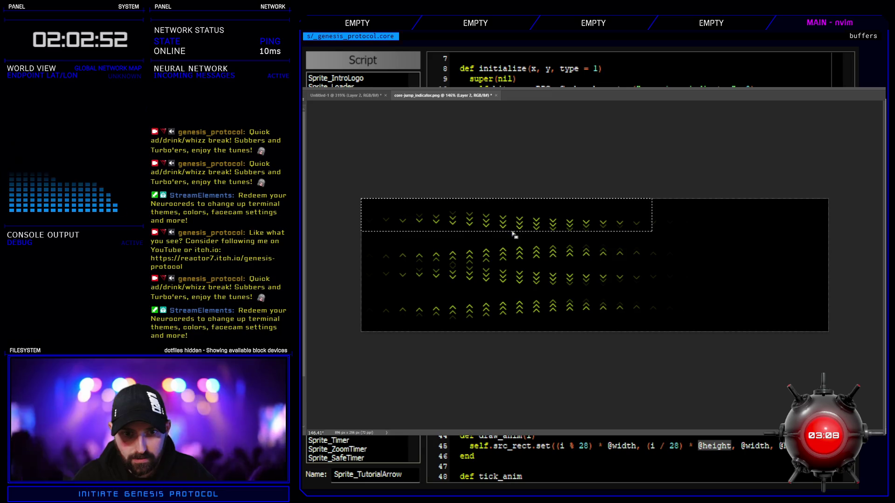
{"action": "left_click_drag", "start_coordinate": [362, 232], "coordinate": [651, 266]}
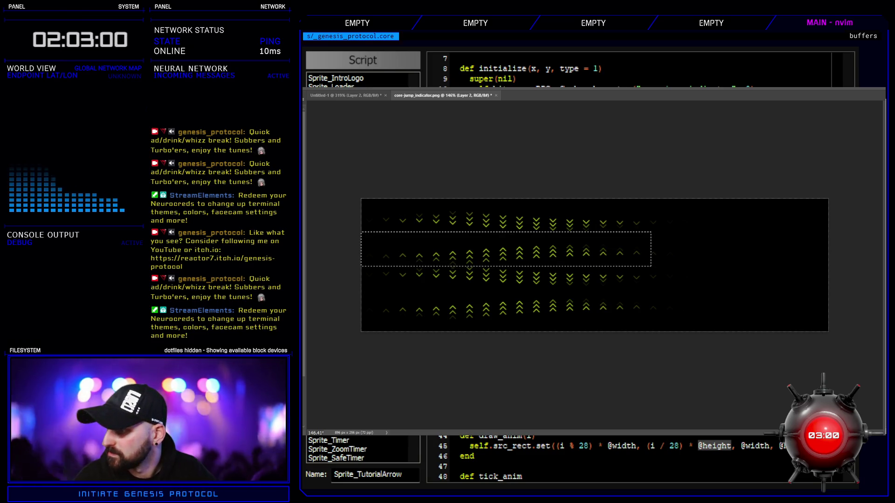
{"action": "key", "text": "alt+Tab"}
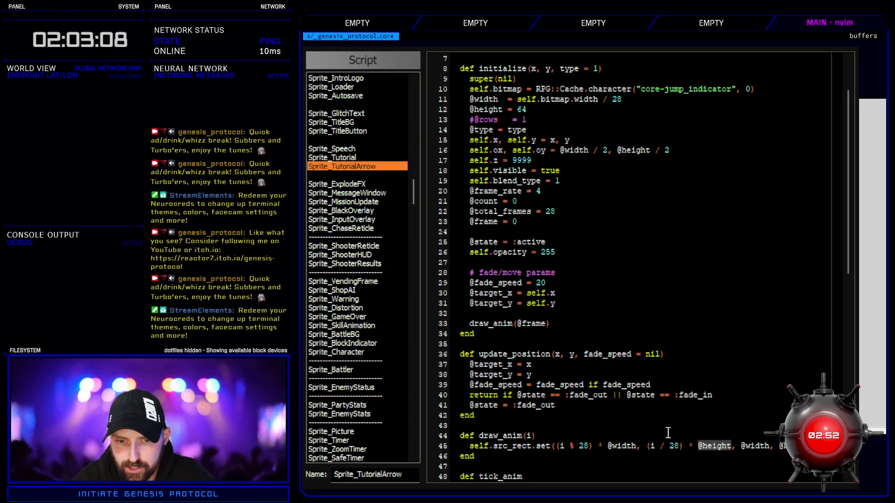
{"action": "key", "text": "w"}
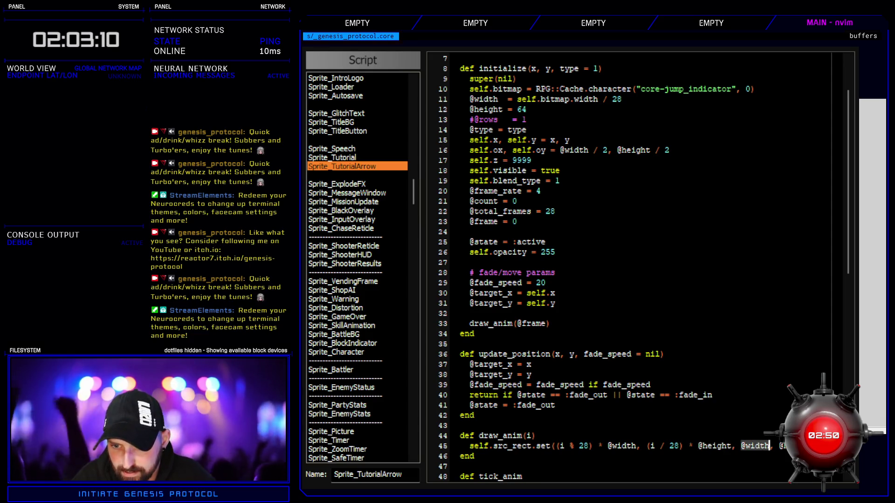
{"action": "key", "text": "w"}
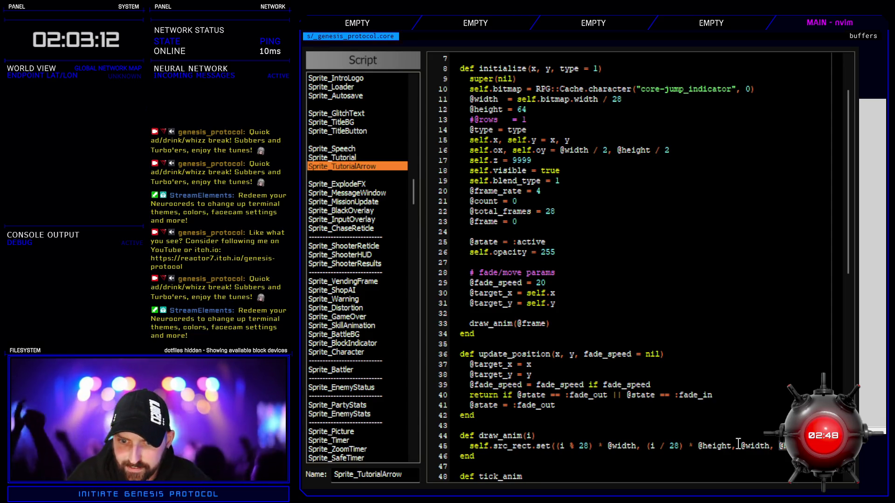
{"action": "left_click", "coordinate": [728, 445]}
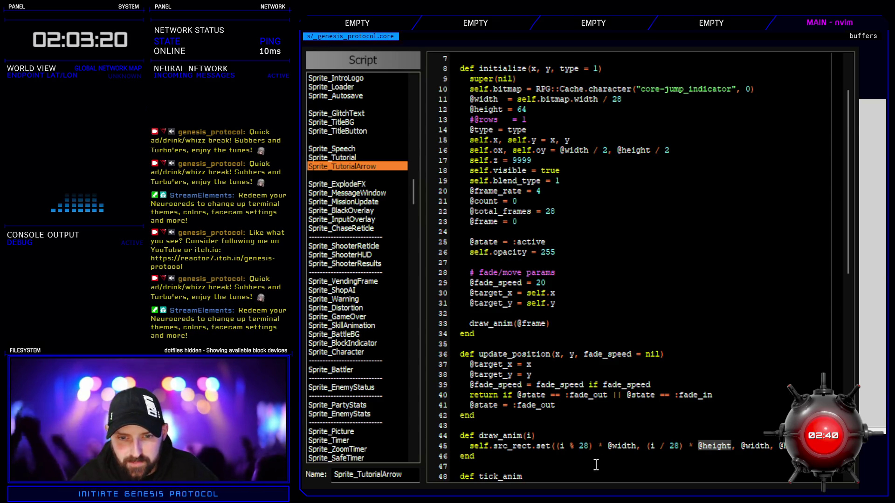
{"action": "left_click", "coordinate": [622, 445]}
{"action": "left_click_drag", "start_coordinate": [555, 445], "coordinate": [684, 446]}
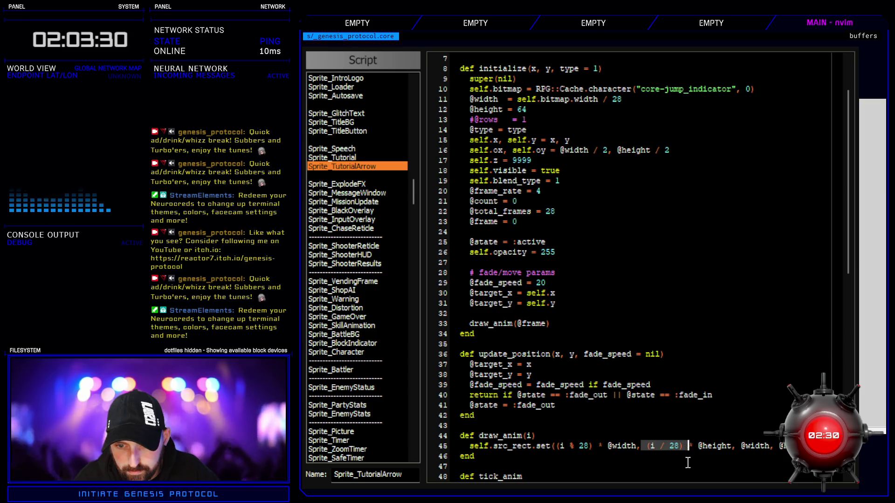
{"action": "key", "text": "Escape"}
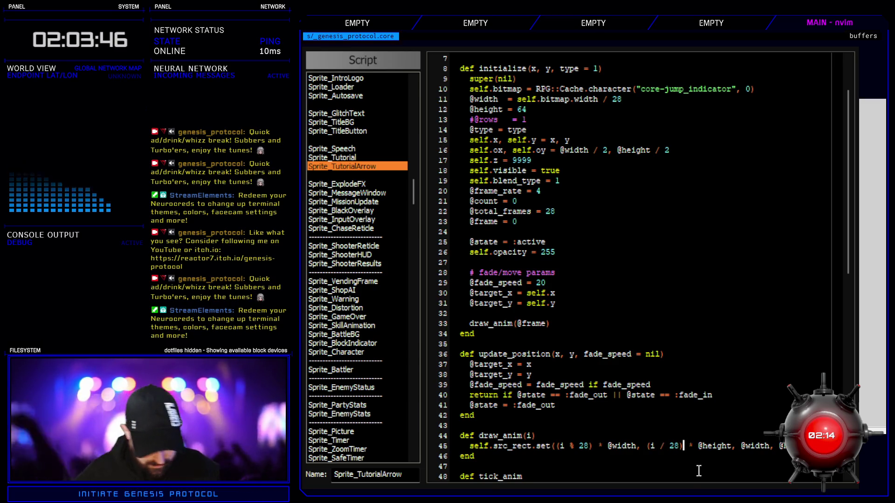
{"action": "type", "text": "8"}
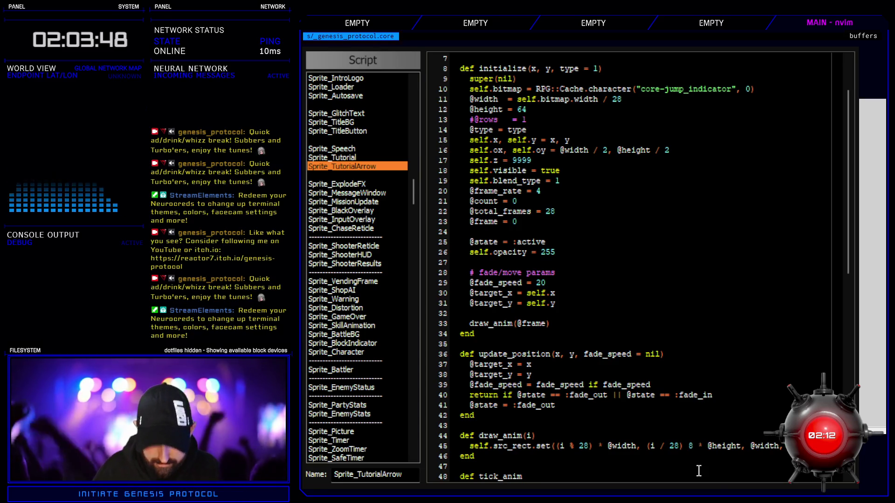
{"action": "key", "text": "BackSpace"}
{"action": "key", "text": "BackSpace"}
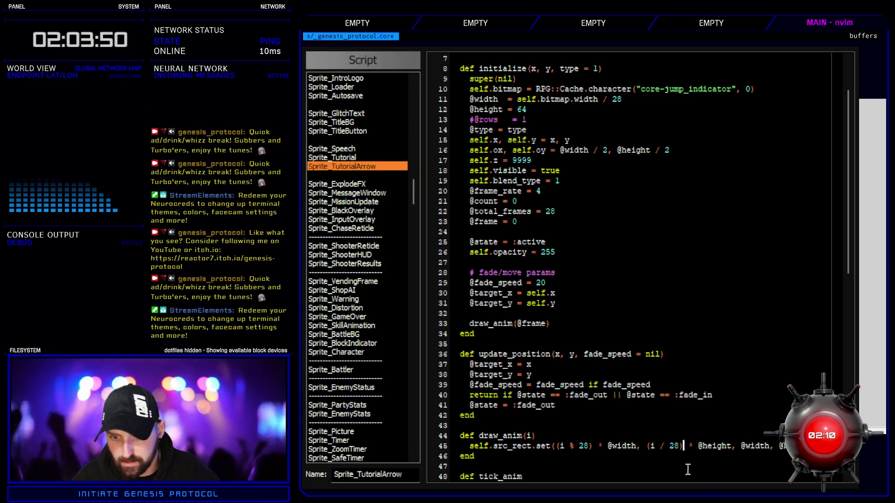
{"action": "left_click", "coordinate": [655, 445]}
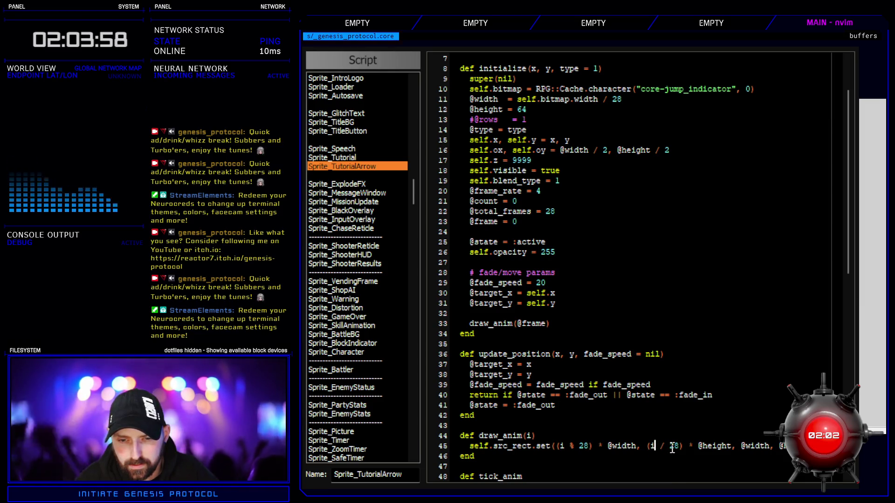
{"action": "key", "text": "w"}
{"action": "key", "text": "w"}
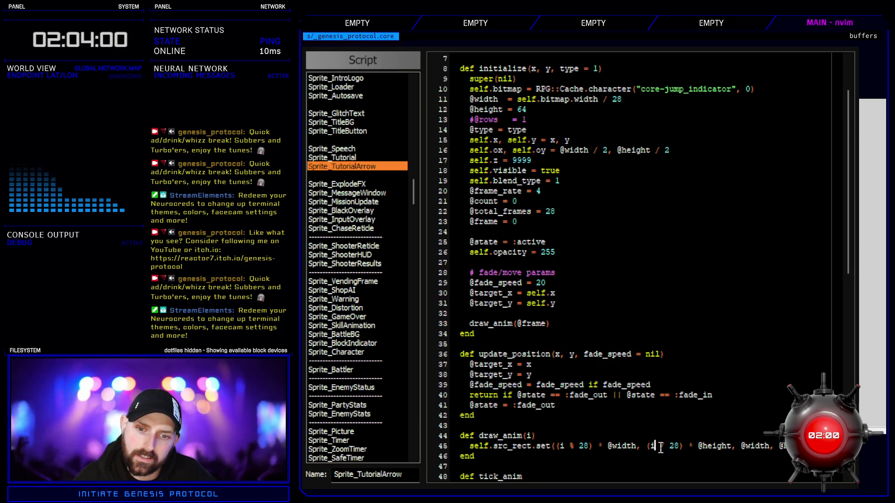
{"action": "key", "text": "v"}
{"action": "key", "text": "e"}
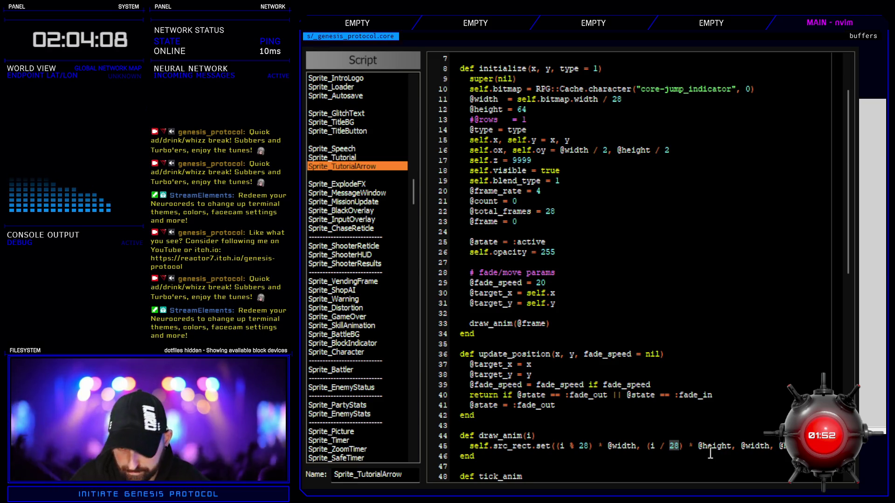
{"action": "left_click", "coordinate": [647, 446]}
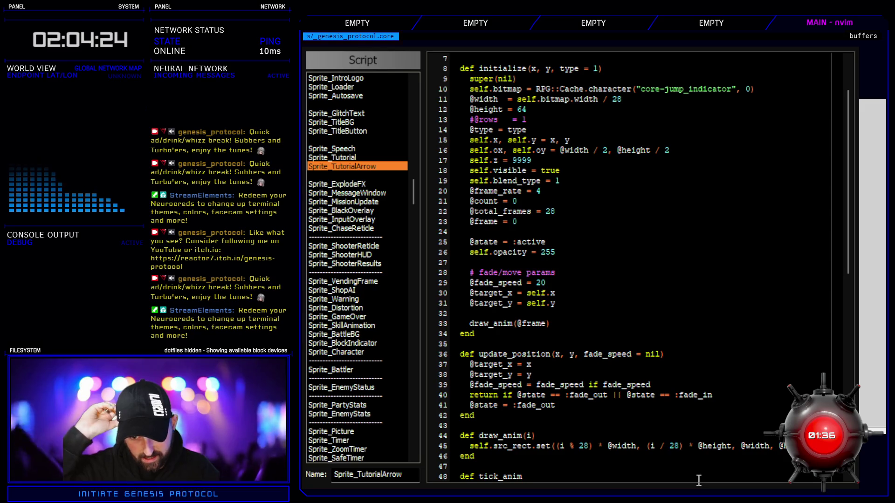
{"action": "type", "text": "(@height"}
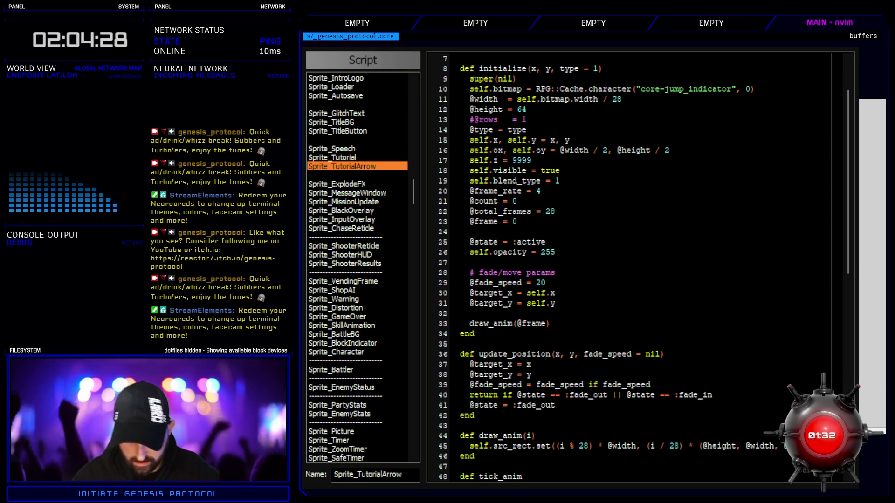
{"action": "type", "text": " + (@heig"}
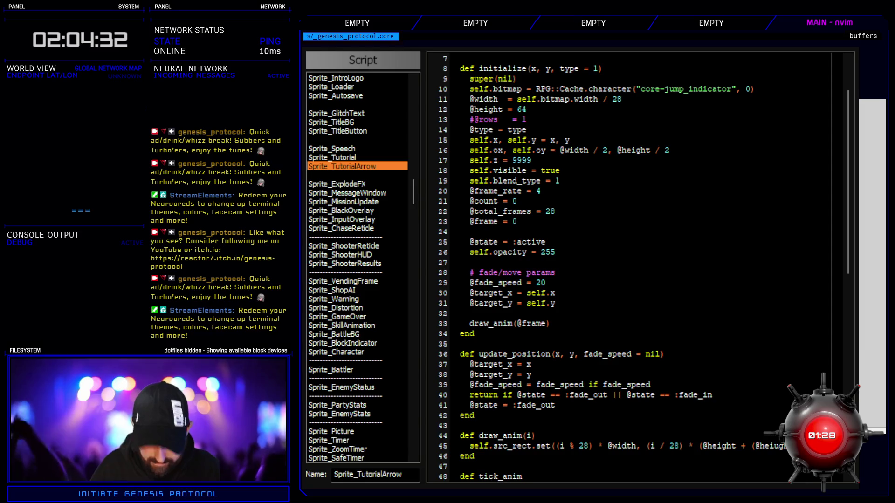
{"action": "type", "text": "h"}
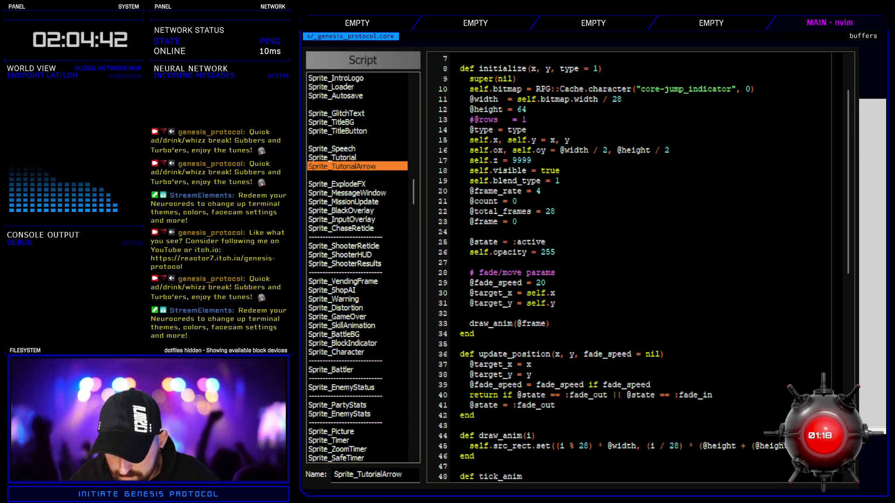
Scroll to the top of the edited script and close the Script Editor.
{"action": "scroll", "coordinate": [588, 142], "scroll_direction": "up", "scroll_amount": 2}
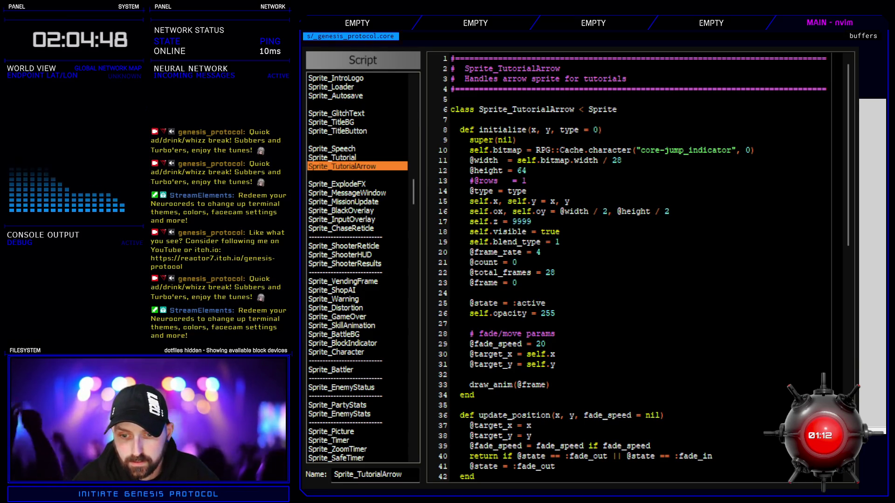
{"action": "key", "text": "Escape"}
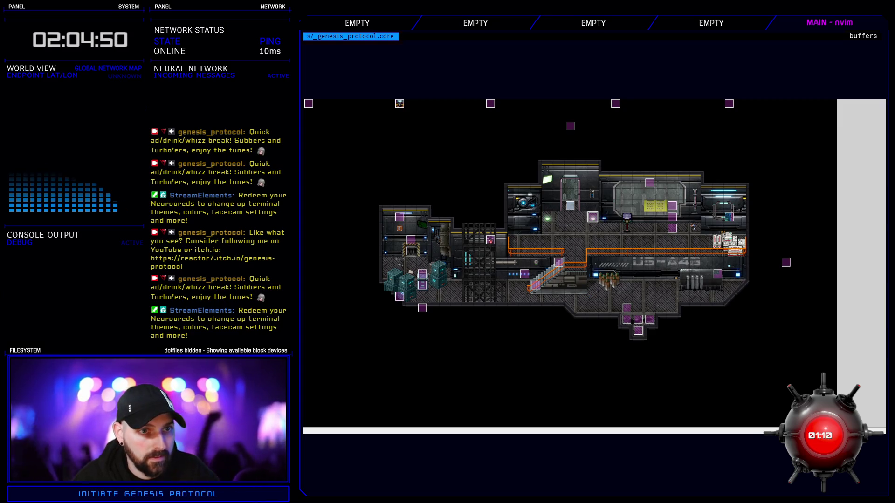
Change the set_tutorial_arrow call on the troop's event page 1 to arrow type 1.
{"action": "key", "text": "F9"}
{"action": "double_click", "coordinate": [623, 302]}
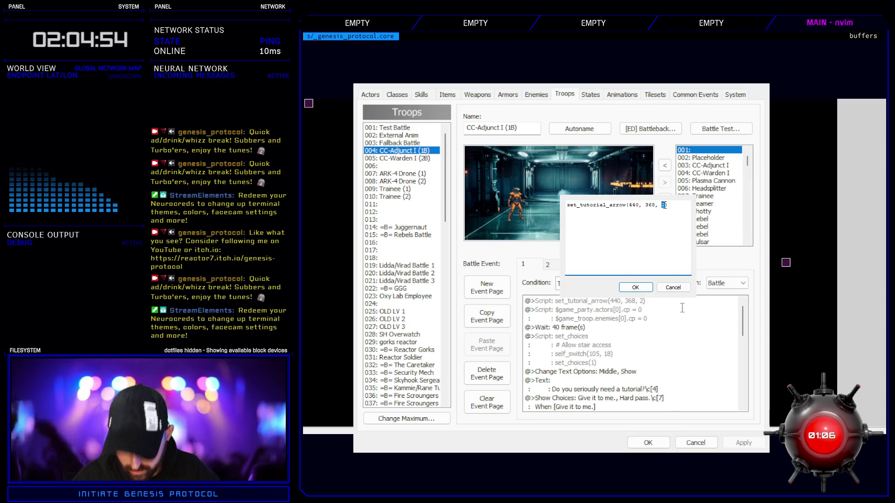
{"action": "type", "text": "1"}
{"action": "left_click", "coordinate": [634, 287]}
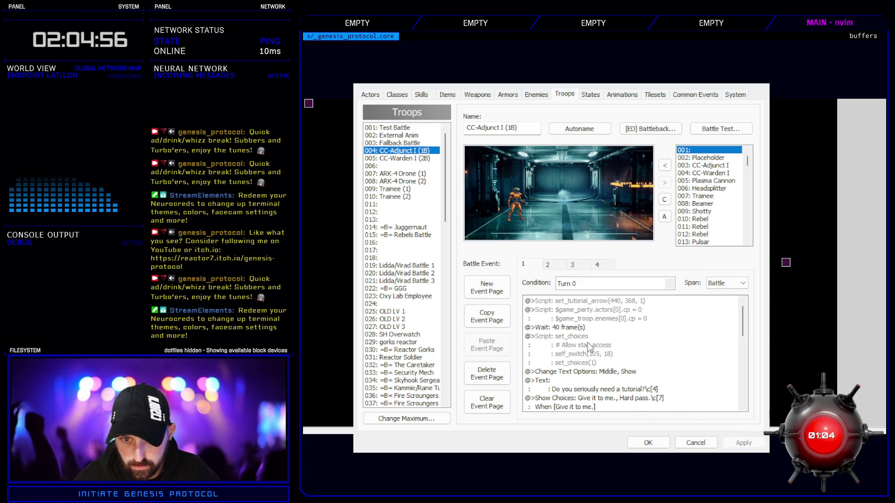
Change page 2's set_tutorial_arrow call to type 1, then apply and close the database.
{"action": "left_click", "coordinate": [547, 264]}
{"action": "left_click", "coordinate": [626, 327]}
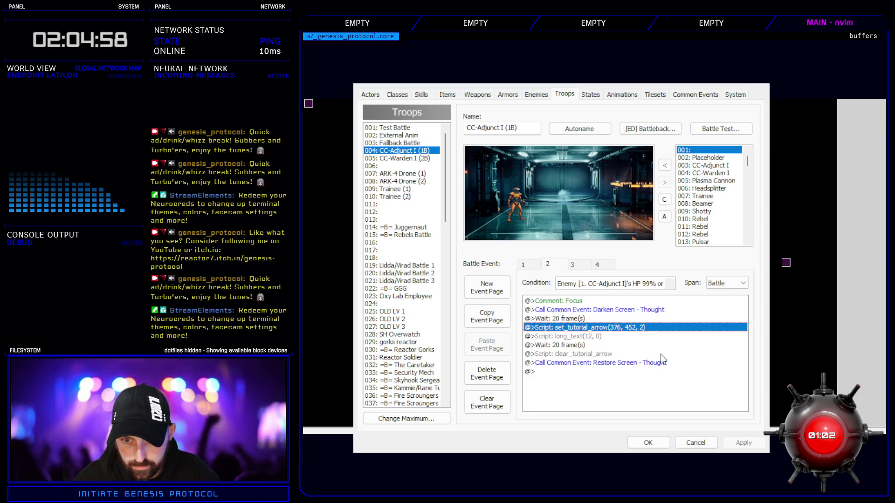
{"action": "double_click", "coordinate": [662, 328]}
{"action": "double_click", "coordinate": [663, 205]}
{"action": "type", "text": "1"}
{"action": "left_click", "coordinate": [635, 287]}
{"action": "left_click", "coordinate": [743, 443]}
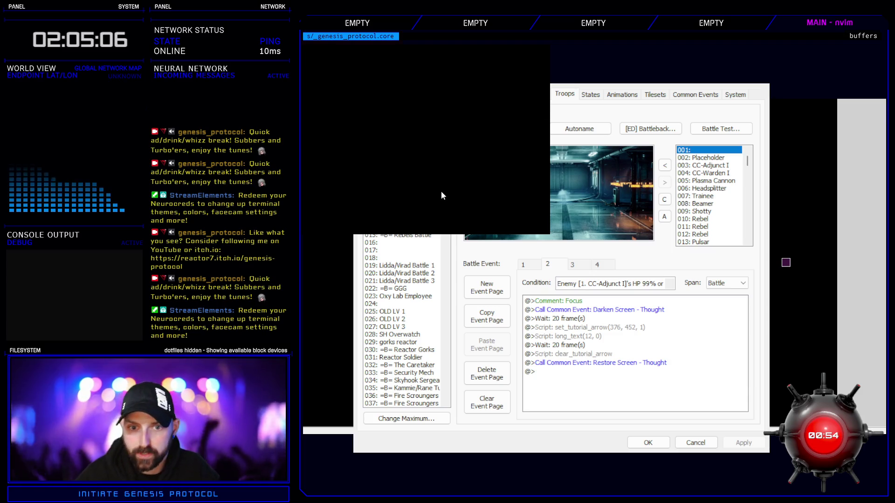
{"action": "left_click", "coordinate": [651, 442]}
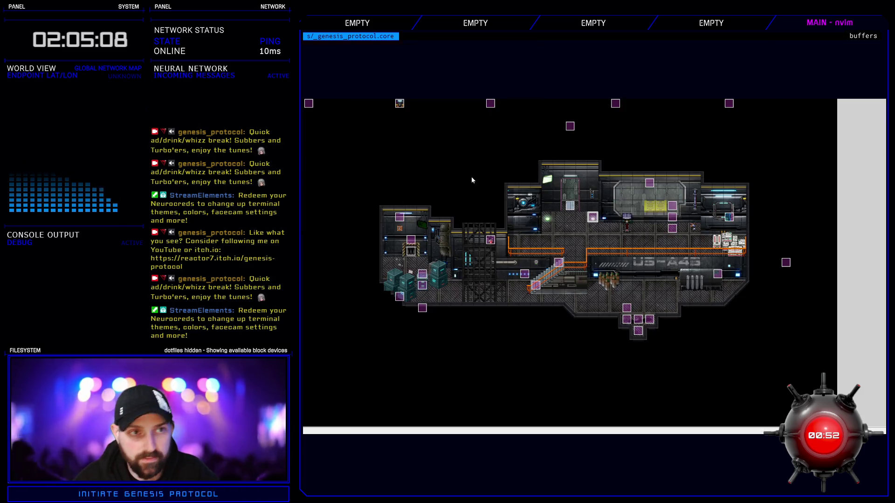
{"action": "key", "text": "F11"}
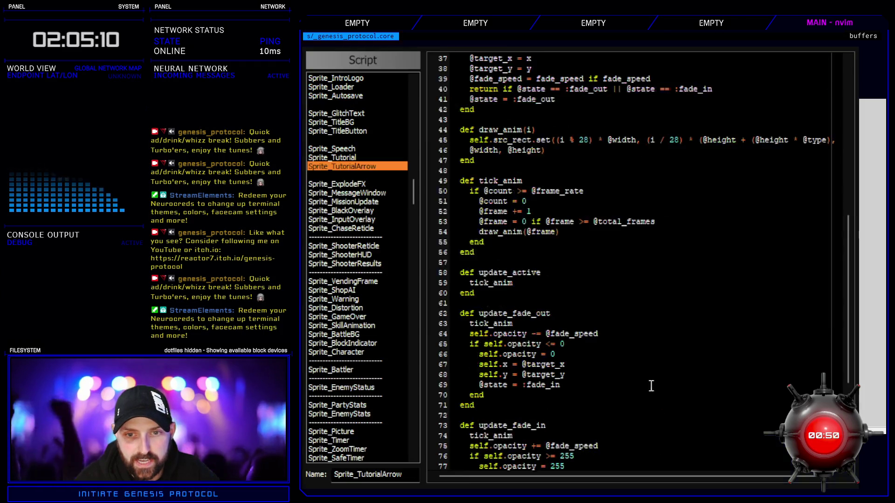
{"action": "scroll", "coordinate": [699, 241], "scroll_direction": "up", "scroll_amount": 2}
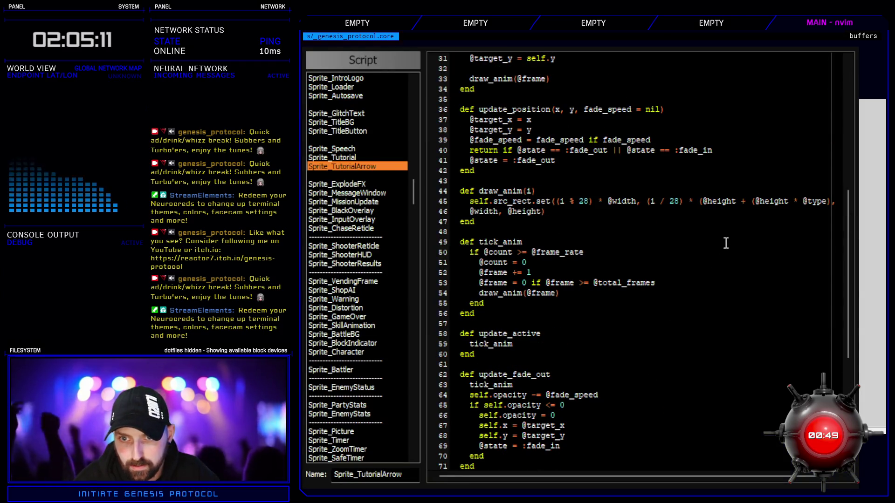
{"action": "left_click", "coordinate": [826, 203]}
{"action": "type", "text": ")"}
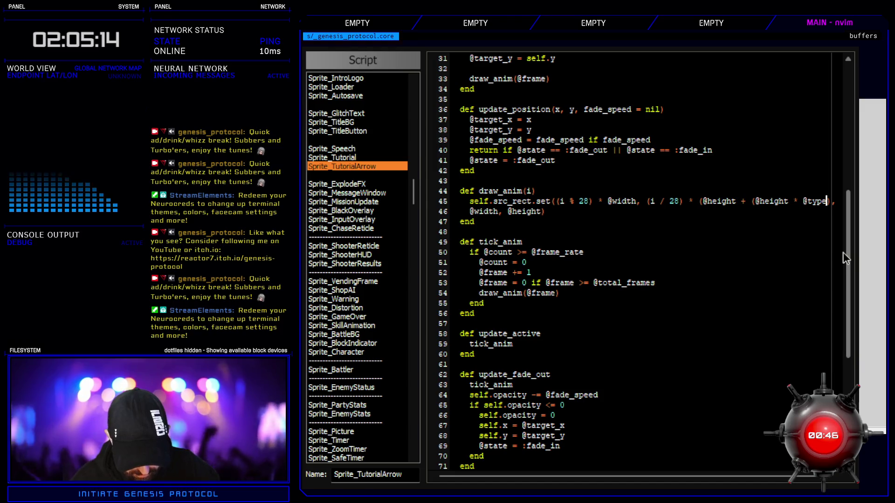
{"action": "key", "text": "Escape"}
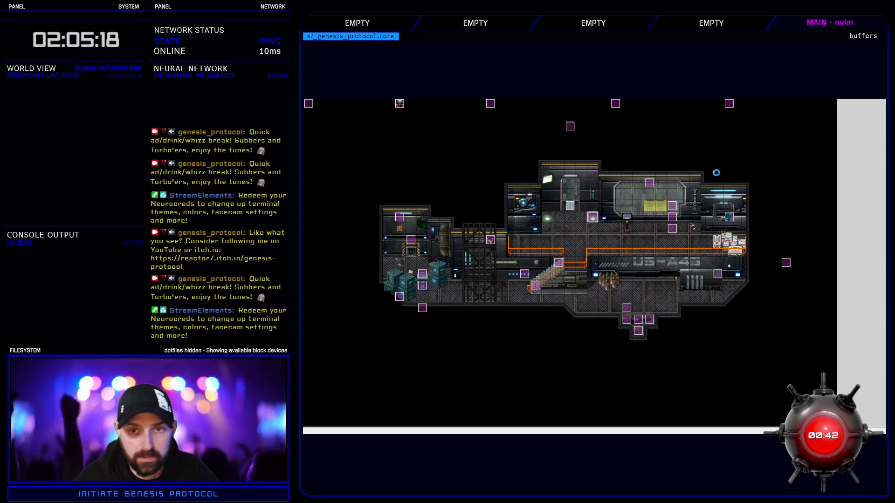
{"action": "key", "text": "F9"}
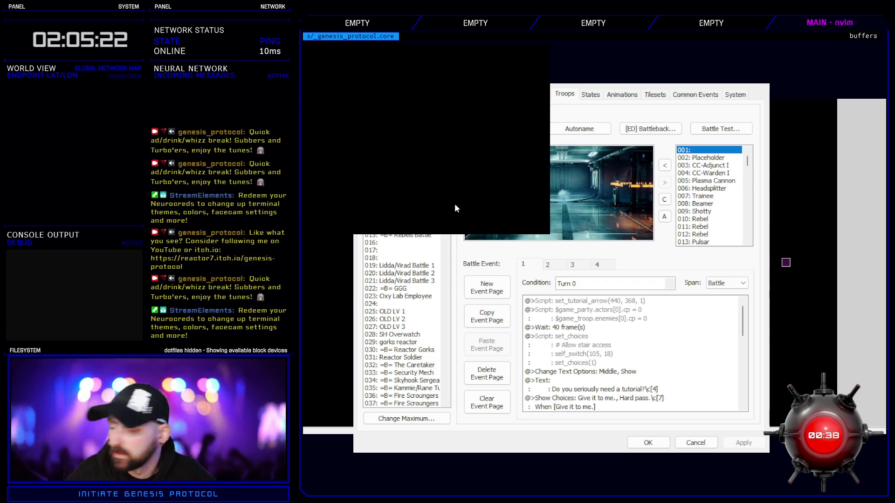
Battle test the troop, answer 'Sure, give it to me!', then quit and close the database.
{"action": "key", "text": "Escape"}
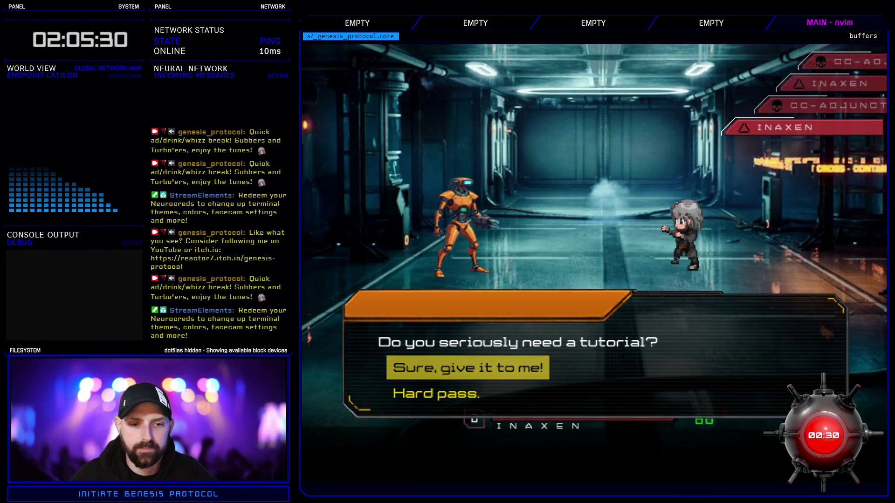
{"action": "key", "text": "Return"}
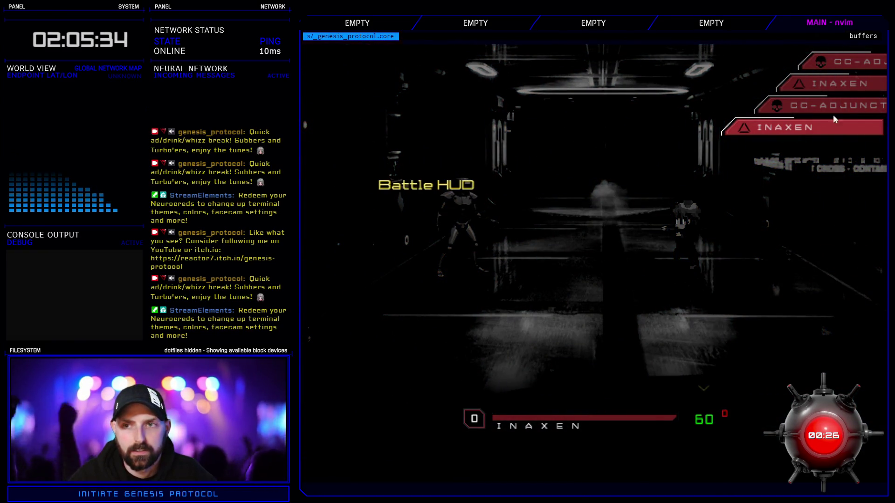
{"action": "key", "text": "alt+F4"}
{"action": "left_click", "coordinate": [765, 87]}
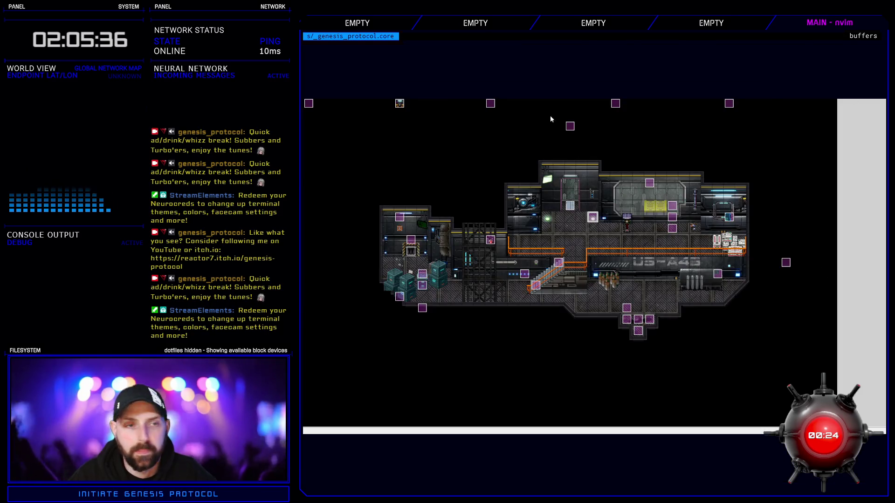
{"action": "key", "text": "F11"}
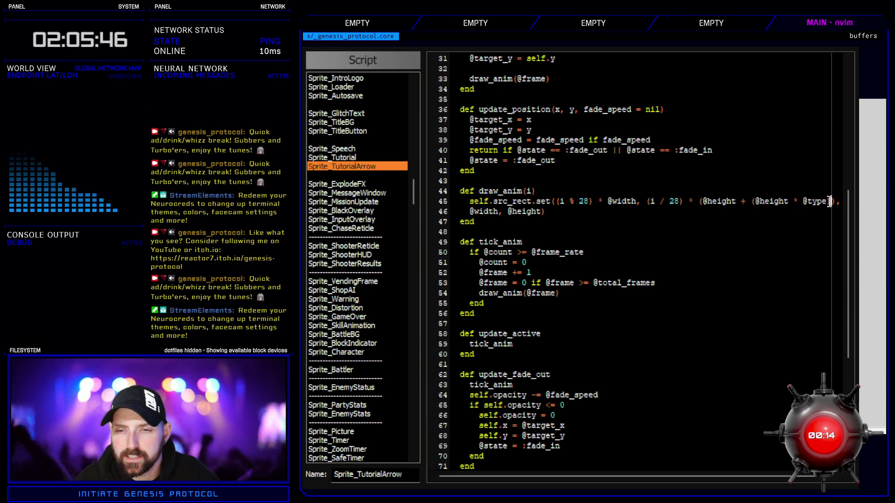
{"action": "left_click_drag", "start_coordinate": [831, 200], "coordinate": [752, 198]}
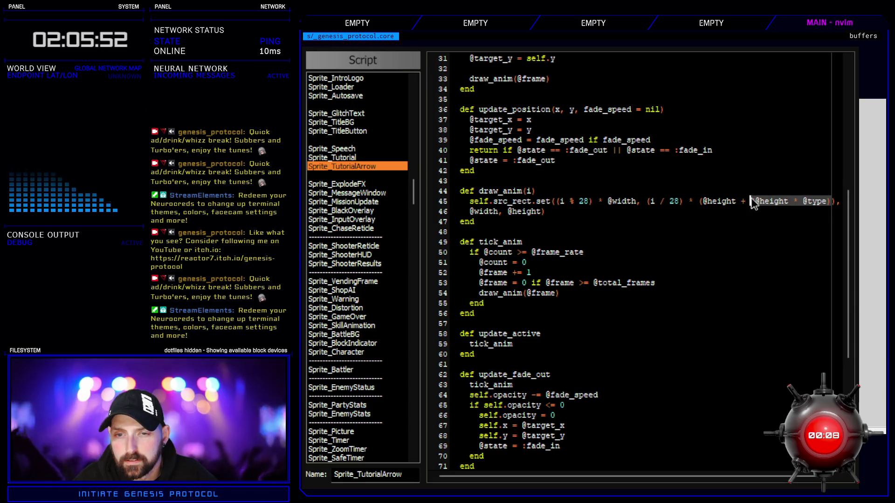
{"action": "left_click", "coordinate": [738, 200]}
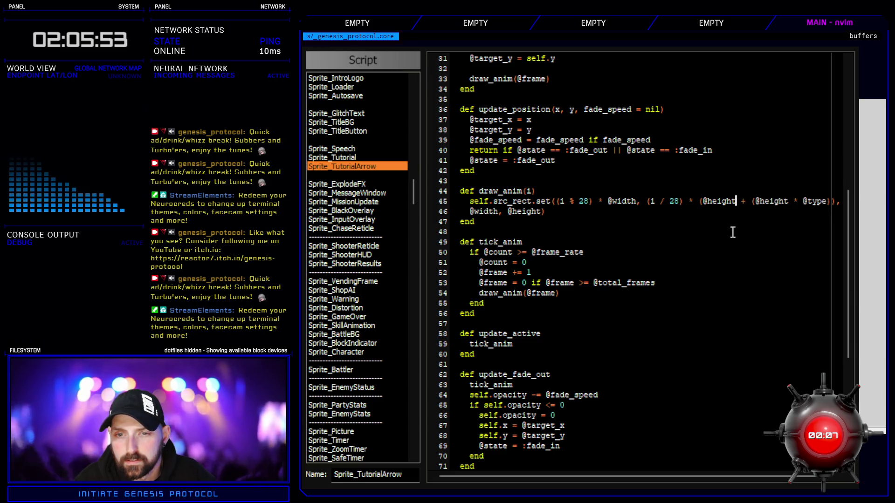
{"action": "left_click", "coordinate": [704, 204]}
{"action": "key", "text": "BackSpace"}
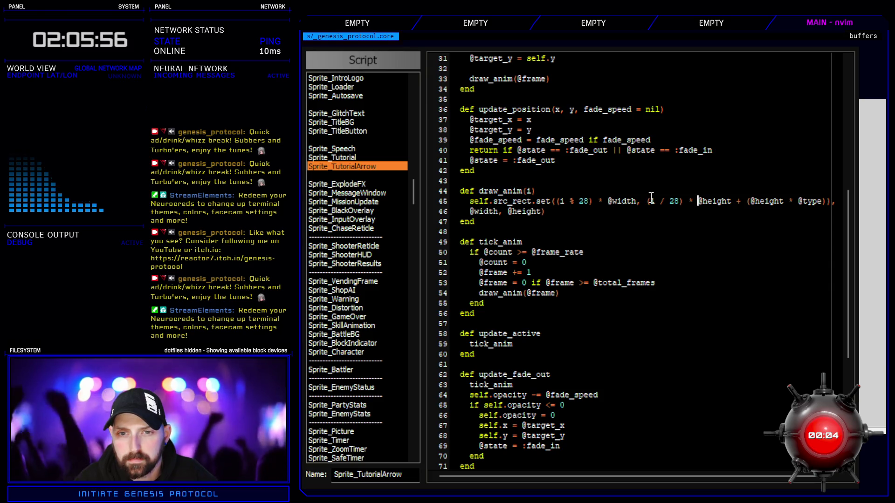
{"action": "left_click", "coordinate": [647, 201]}
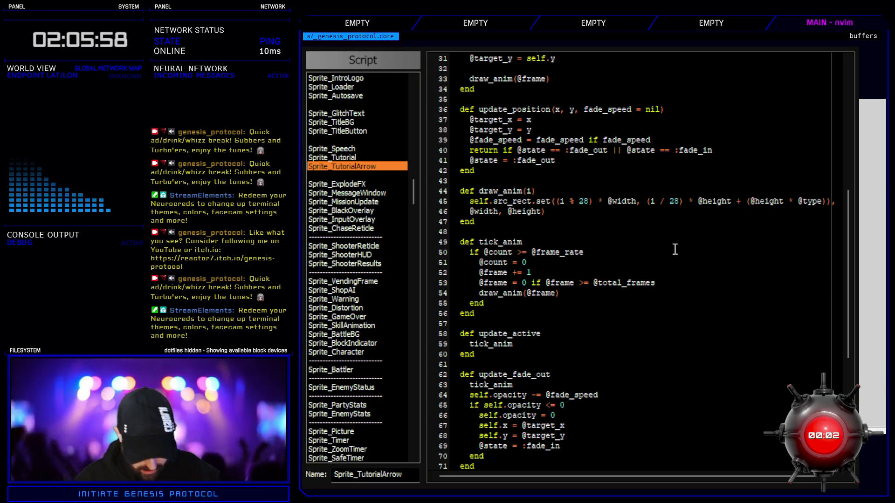
{"action": "type", "text": "("}
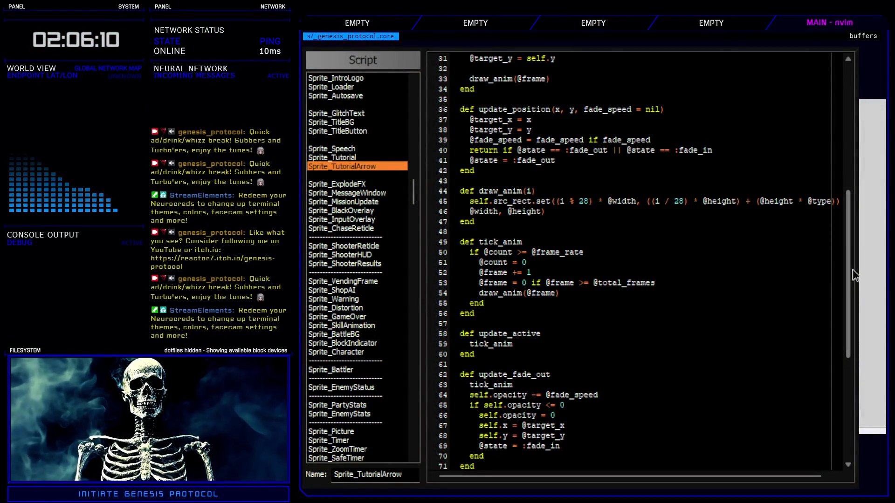
Change 'type = 0' to 'type = 1' in Sprite_TutorialArrow's initialize and close the Script Editor.
{"action": "scroll", "coordinate": [706, 154], "scroll_direction": "up", "scroll_amount": 10}
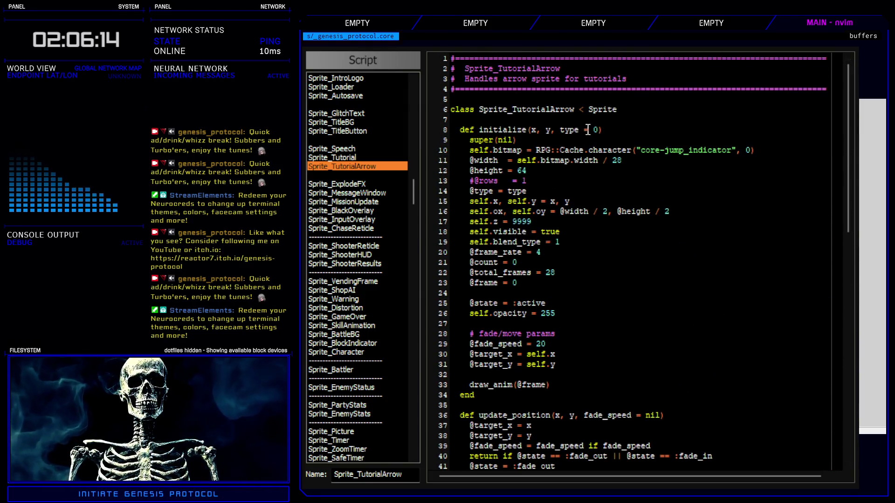
{"action": "left_click", "coordinate": [594, 130]}
{"action": "type", "text": "s1"}
{"action": "key", "text": "Escape"}
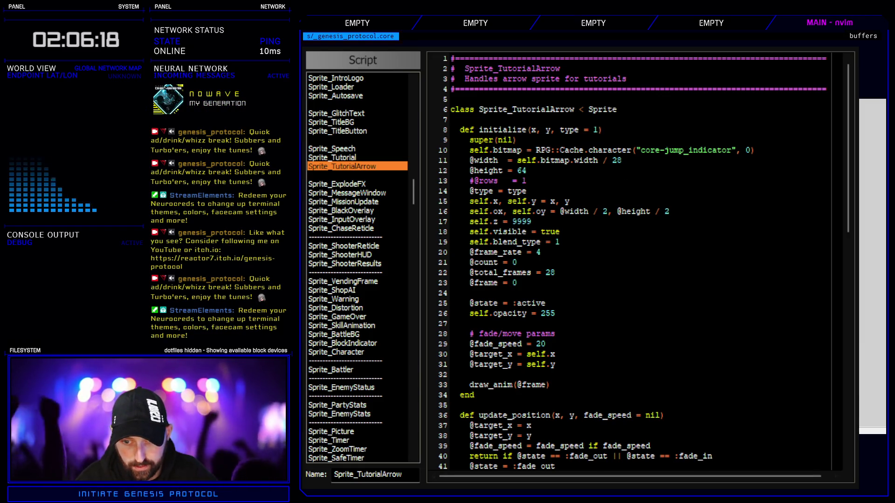
{"action": "key", "text": "Escape"}
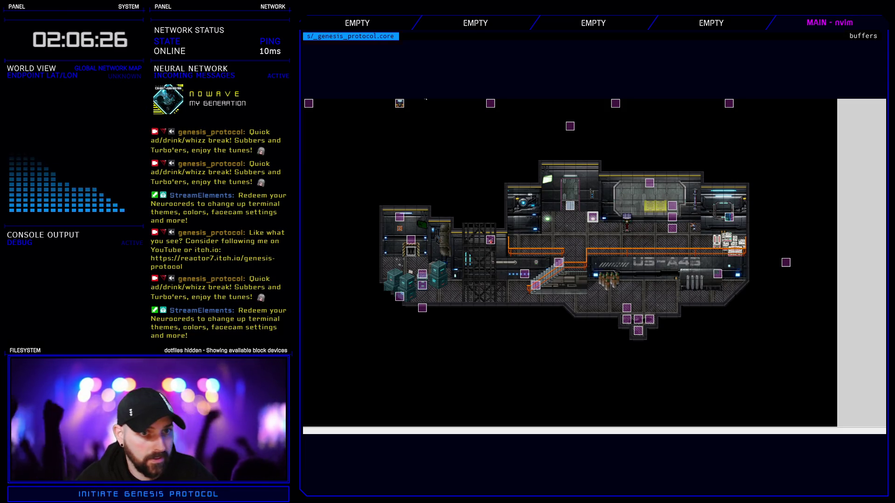
Scroll through Sprite_TutorialArrow without edits, then open the Troops database on CC-Adjunct I (1B).
{"action": "key", "text": "F11"}
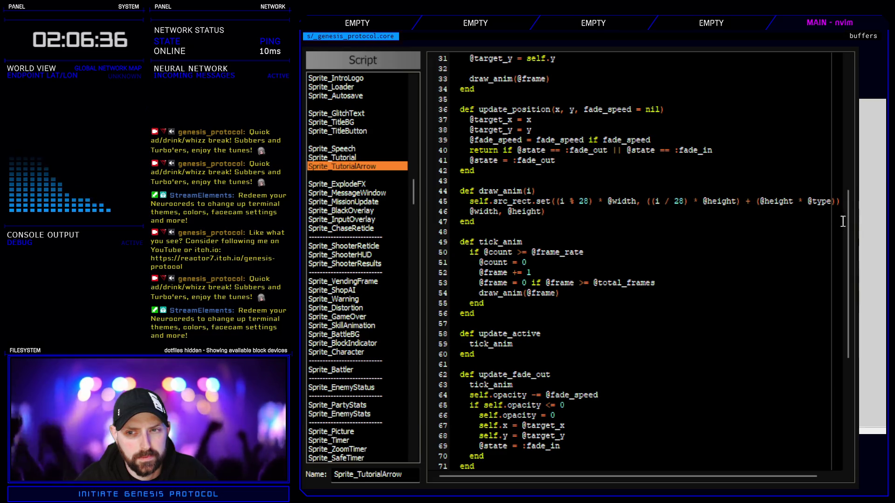
{"action": "scroll", "coordinate": [846, 212], "scroll_direction": "up", "scroll_amount": 1}
{"action": "left_click_drag", "start_coordinate": [846, 207], "coordinate": [848, 135]}
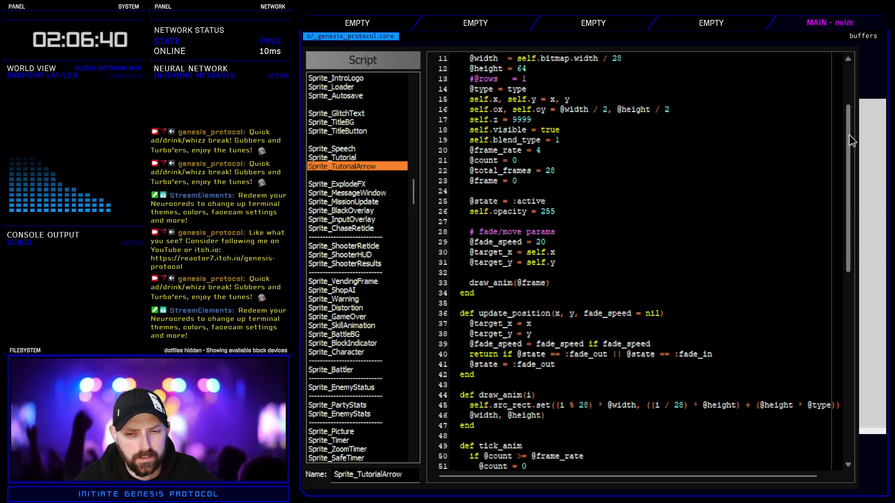
{"action": "left_click_drag", "start_coordinate": [849, 140], "coordinate": [849, 122]}
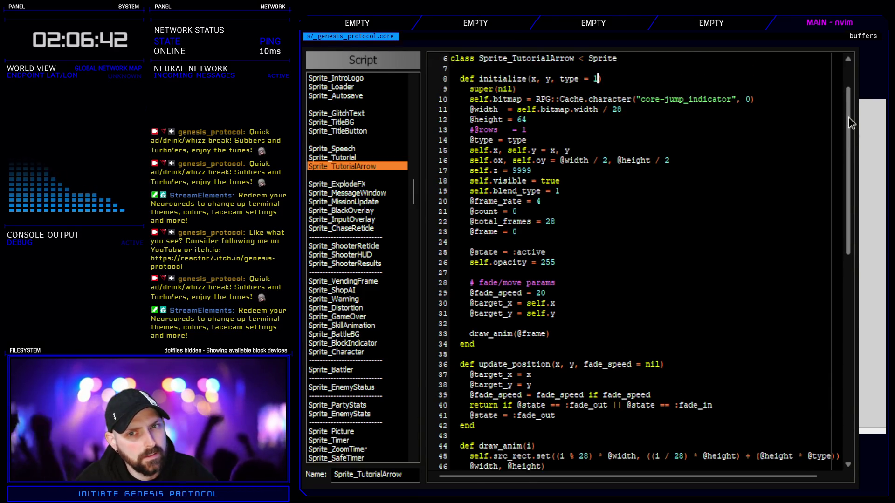
{"action": "key", "text": "Escape"}
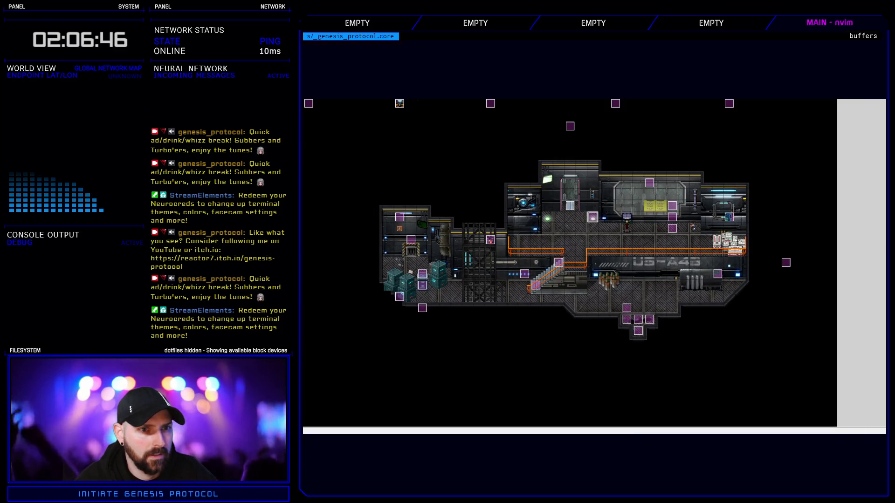
{"action": "key", "text": "F9"}
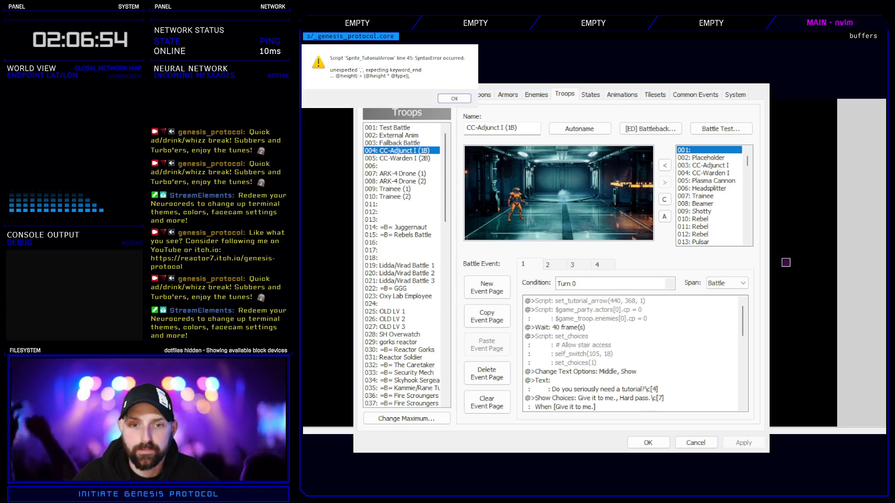
Dismiss the SyntaxError and replace line 45's extra ')' with a comma in Sprite_TutorialArrow.
{"action": "left_click", "coordinate": [455, 99]}
{"action": "key", "text": "Escape"}
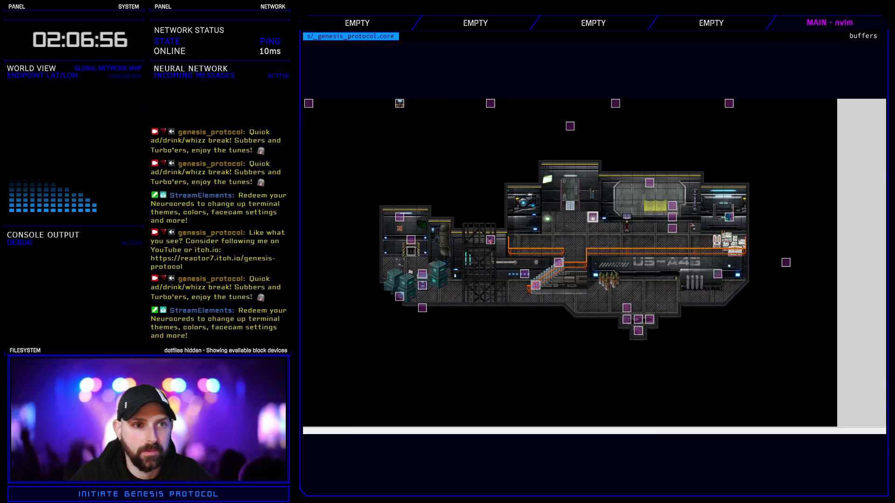
{"action": "key", "text": "F11"}
{"action": "scroll", "coordinate": [777, 280], "scroll_direction": "down", "scroll_amount": 10}
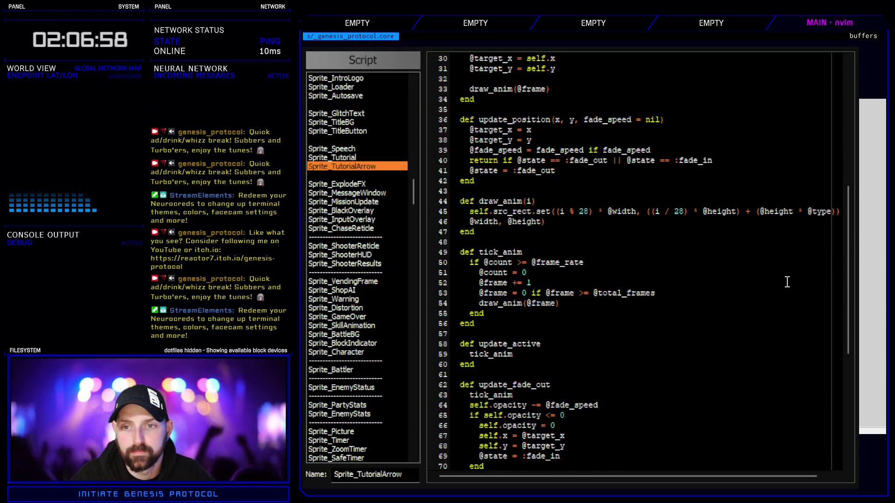
{"action": "scroll", "coordinate": [777, 280], "scroll_direction": "up", "scroll_amount": 2}
{"action": "left_click", "coordinate": [839, 272]}
{"action": "key", "text": "BackSpace"}
{"action": "type", "text": ","}
{"action": "key", "text": "Escape"}
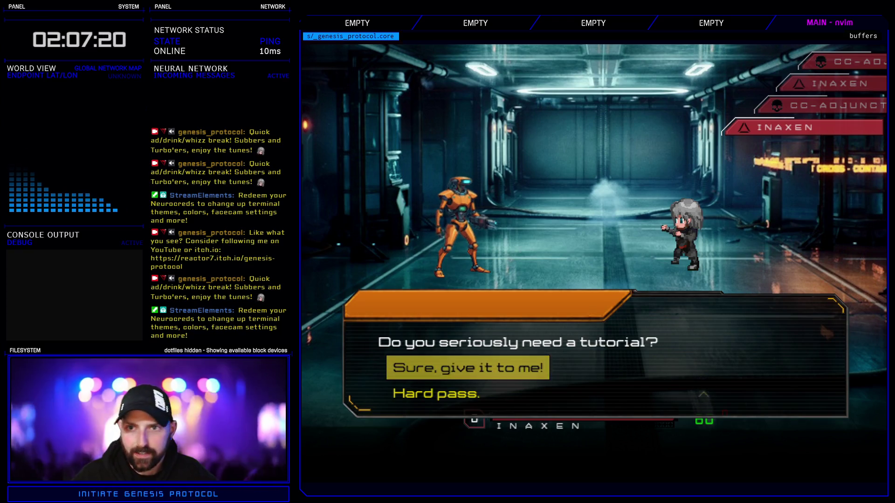
Accept the tutorial, end the battle test, close the database and briefly check the scripts.
{"action": "key", "text": "Return"}
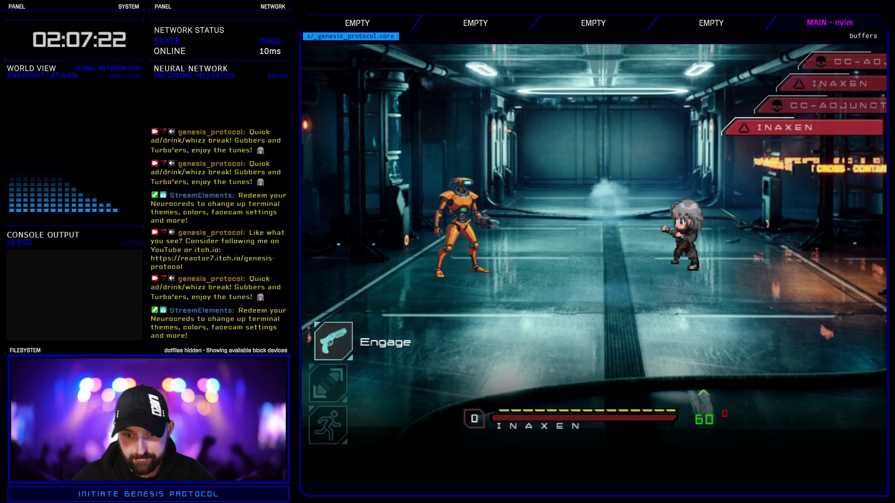
{"action": "key", "text": "alt+F4"}
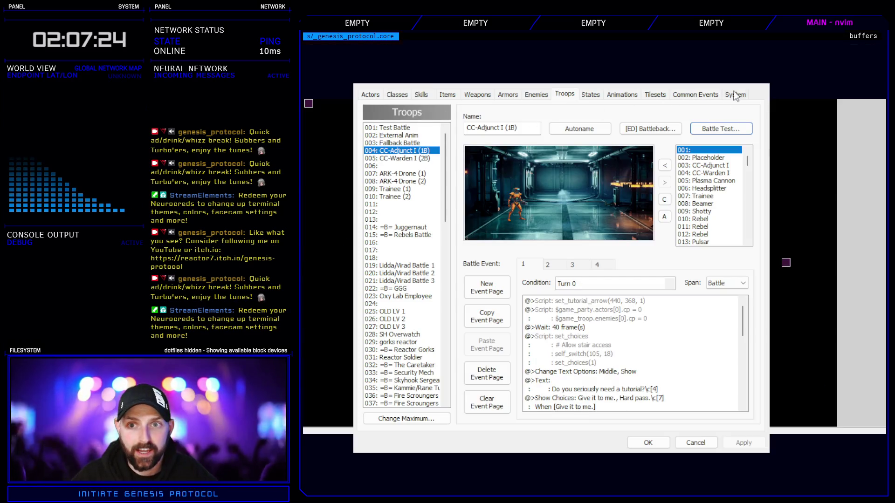
{"action": "left_click", "coordinate": [621, 302]}
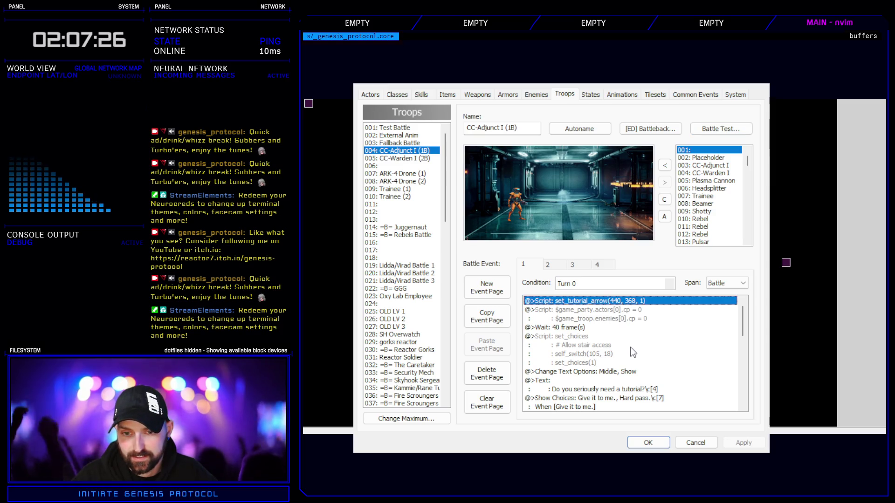
{"action": "left_click", "coordinate": [648, 443]}
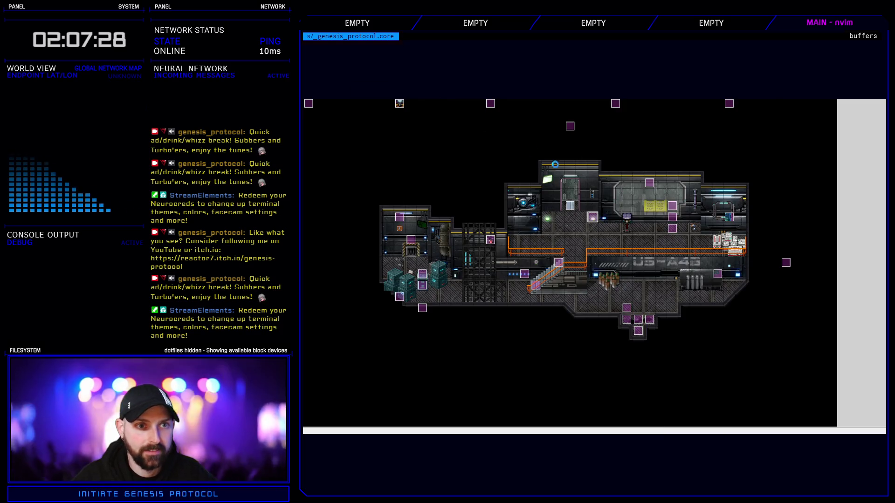
{"action": "key", "text": "F11"}
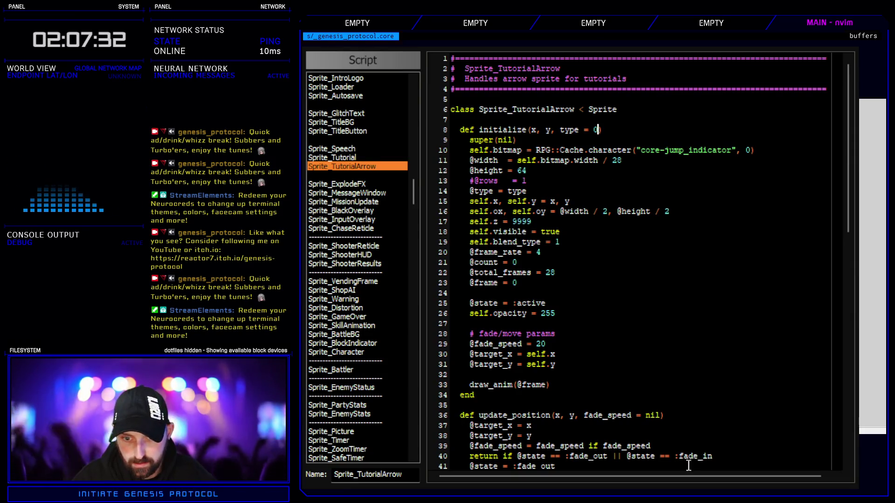
{"action": "key", "text": "Escape"}
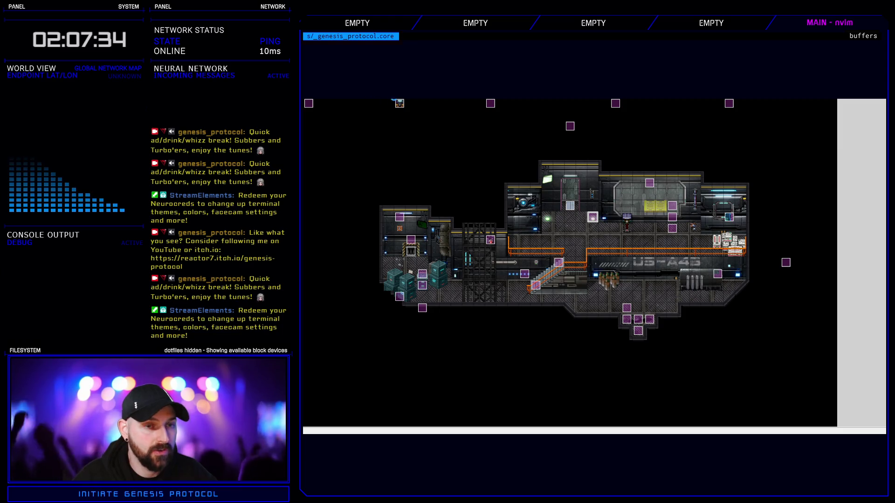
Review CC-Adjunct I (1B)'s battle event pages 1 to 3 and apply the pending changes.
{"action": "key", "text": "F9"}
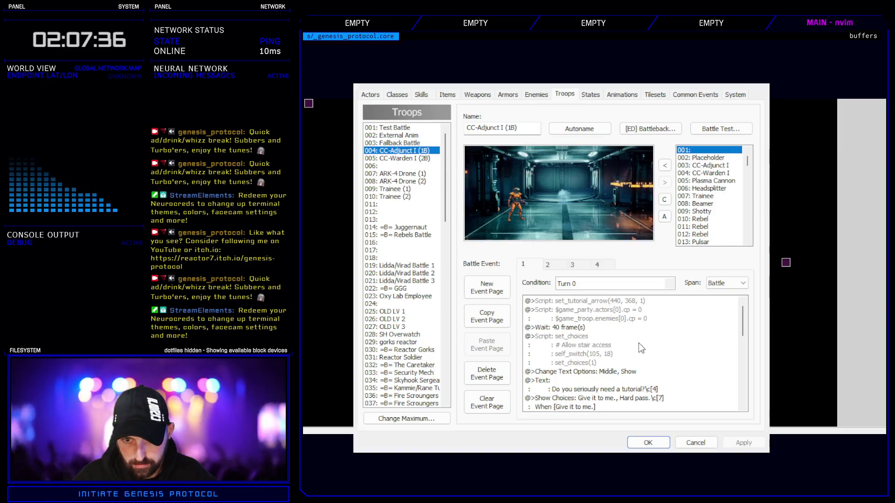
{"action": "scroll", "coordinate": [645, 356], "scroll_direction": "down", "scroll_amount": 2}
{"action": "scroll", "coordinate": [645, 356], "scroll_direction": "down", "scroll_amount": 10}
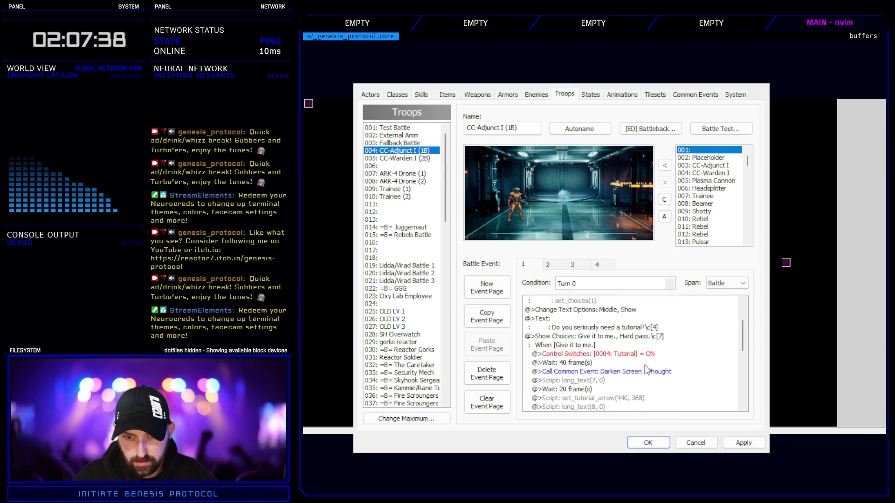
{"action": "left_click", "coordinate": [558, 269]}
{"action": "left_click", "coordinate": [647, 329]}
{"action": "left_click", "coordinate": [582, 269]}
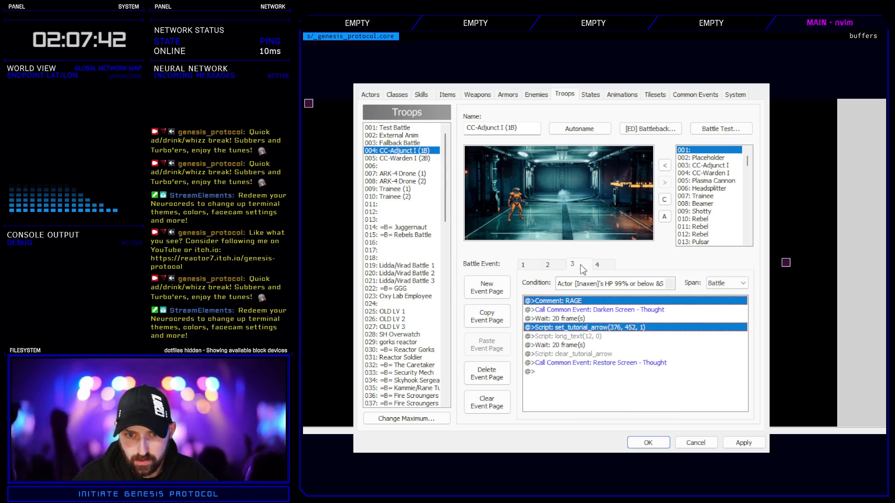
{"action": "left_click", "coordinate": [523, 264]}
{"action": "left_click", "coordinate": [744, 443]}
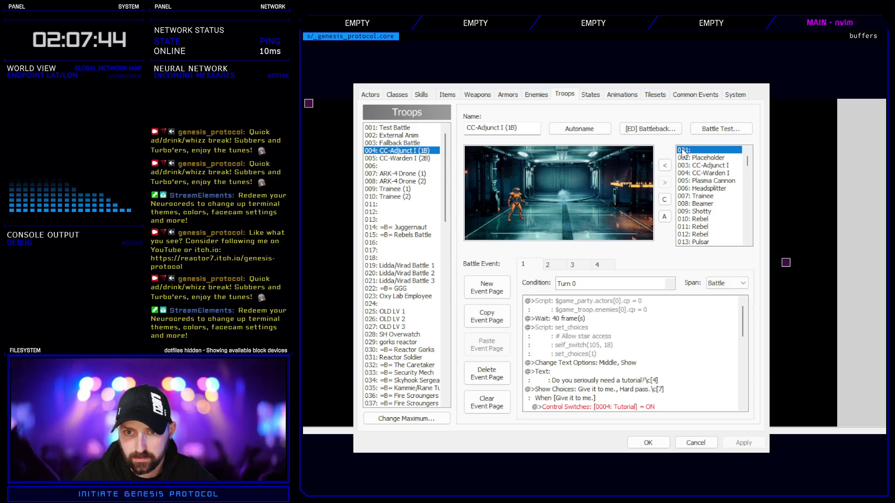
Battle test CC-Adjunct I, accept the tutorial, view the Battle HUD and Heart Rate tips, then quit.
{"action": "left_click", "coordinate": [719, 130]}
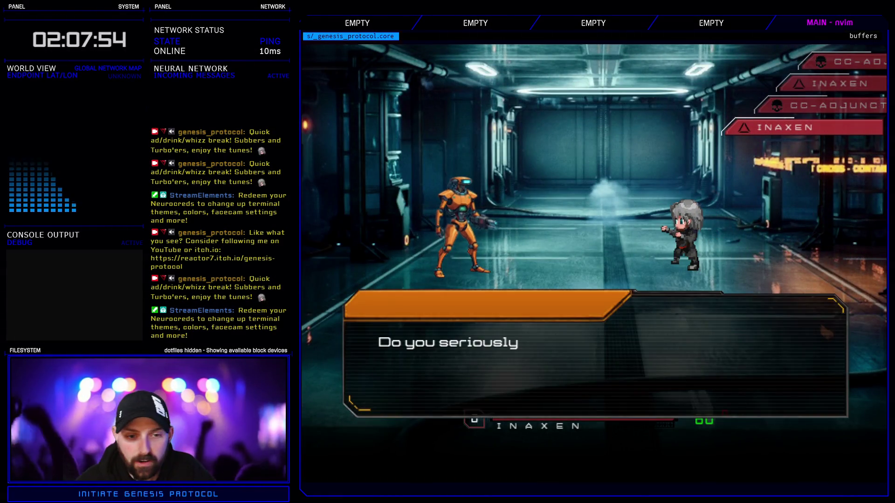
{"action": "key", "text": "Down"}
{"action": "key", "text": "Return"}
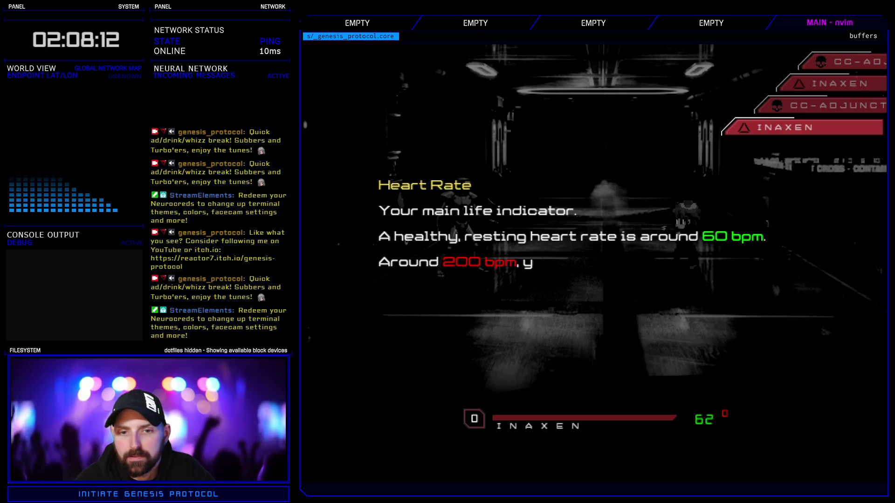
{"action": "key", "text": "alt+F4"}
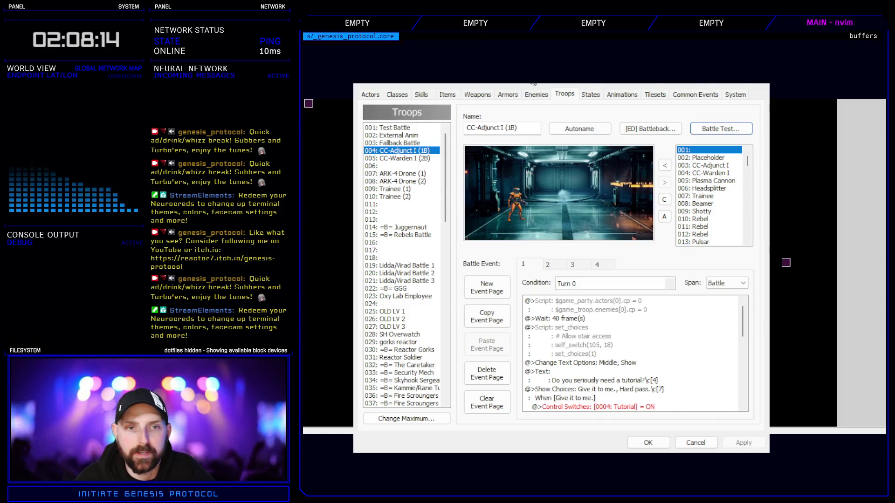
{"action": "key", "text": "Escape"}
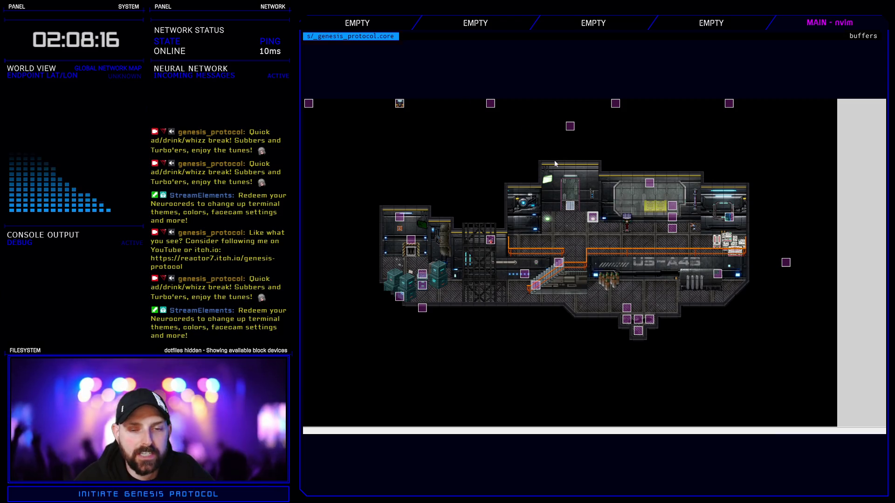
{"action": "key", "text": "F11"}
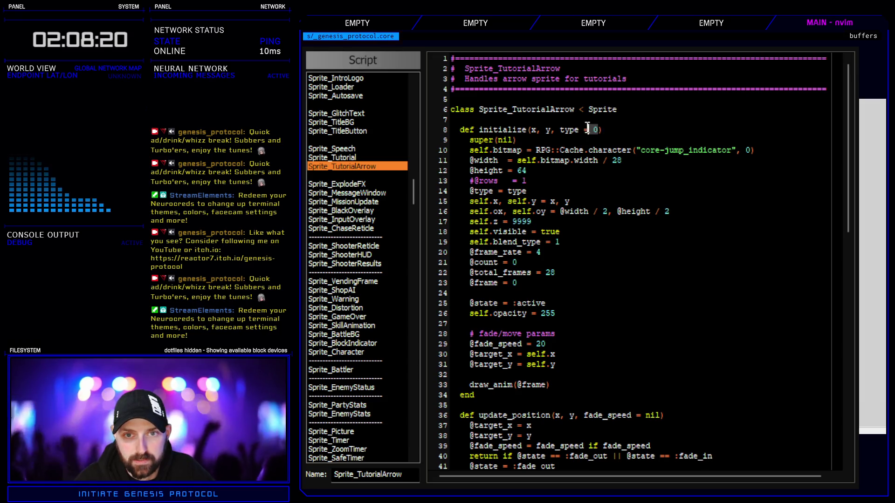
{"action": "scroll", "coordinate": [639, 313], "scroll_direction": "down", "scroll_amount": 8}
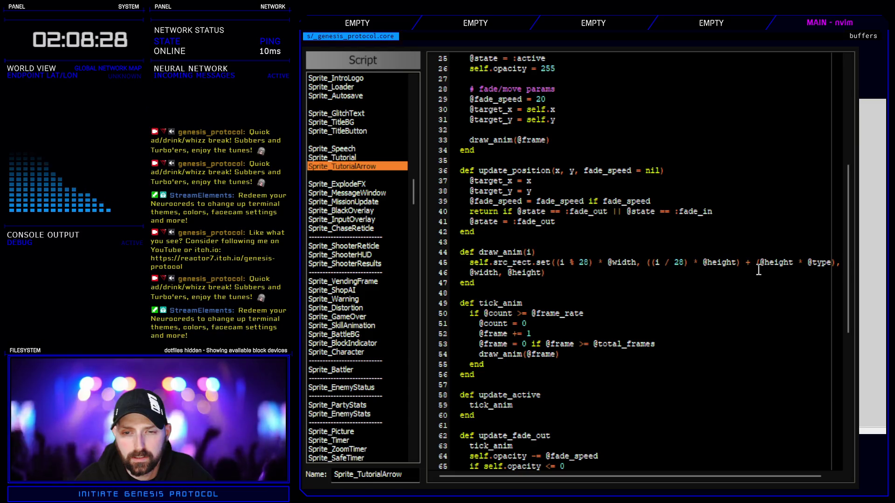
{"action": "scroll", "coordinate": [763, 478], "scroll_direction": "right", "scroll_amount": 1}
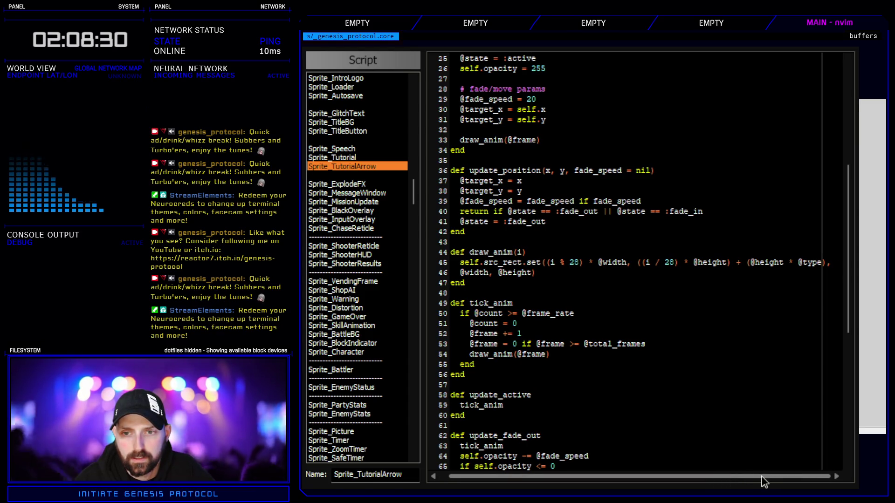
{"action": "scroll", "coordinate": [700, 480], "scroll_direction": "left", "scroll_amount": 1}
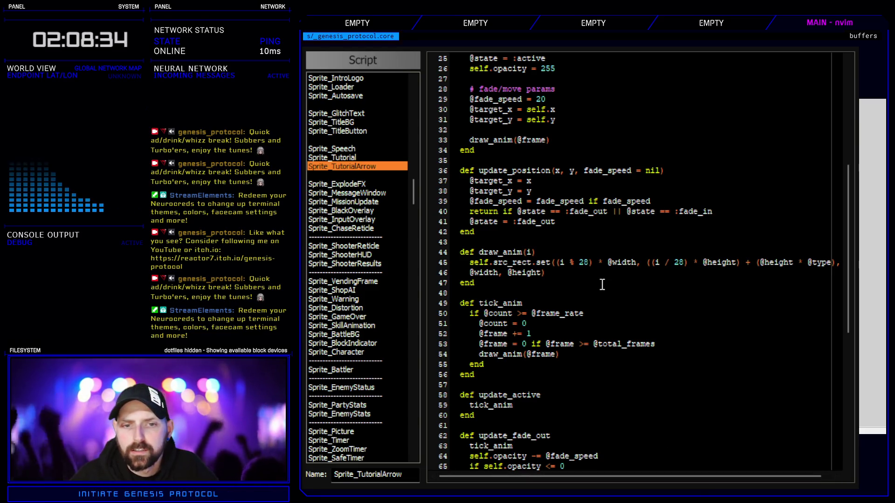
{"action": "scroll", "coordinate": [602, 284], "scroll_direction": "up", "scroll_amount": 8}
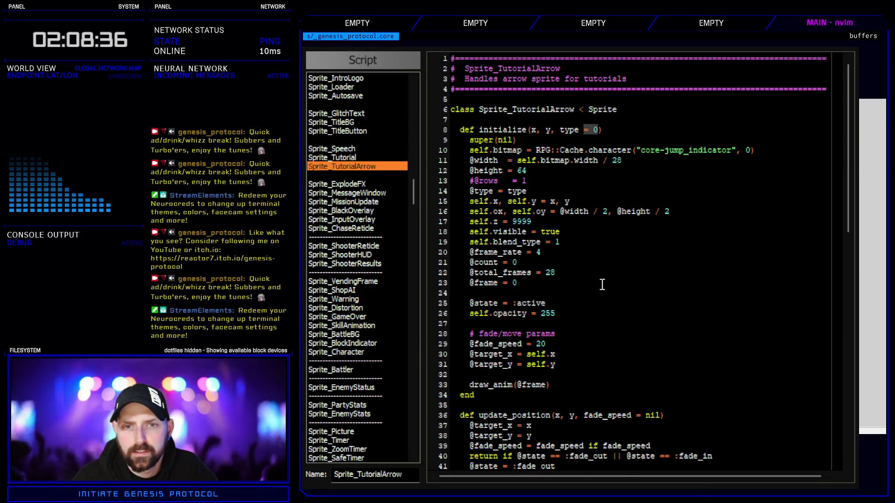
{"action": "key", "text": "F12"}
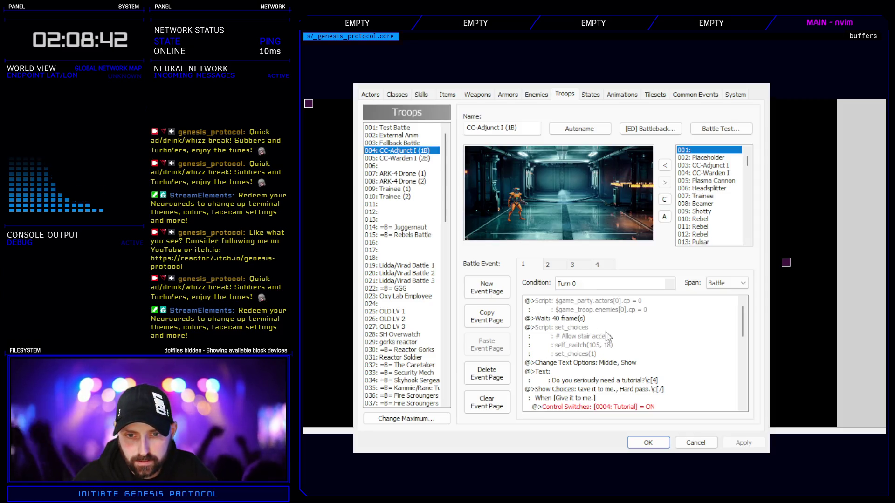
Inspect the troop's set_choices and set_tutorial_arrow(440, 368) event commands, then close the database.
{"action": "left_click", "coordinate": [607, 335]}
{"action": "scroll", "coordinate": [609, 344], "scroll_direction": "down", "scroll_amount": 2}
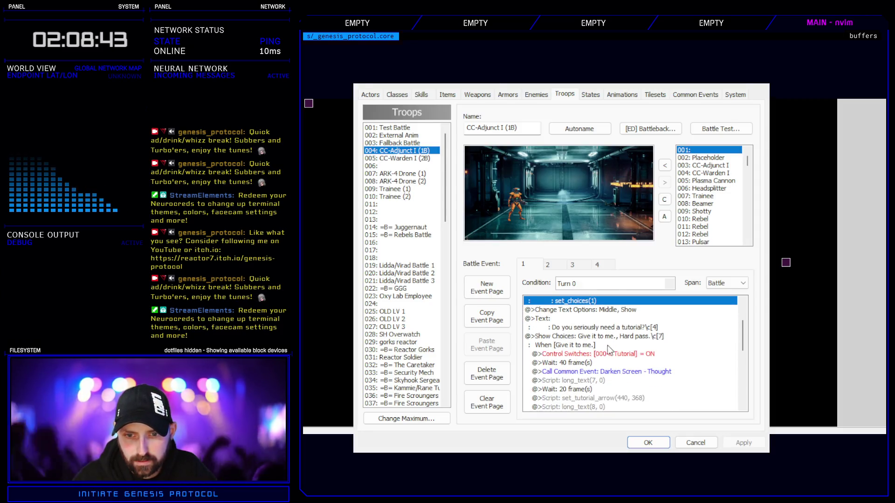
{"action": "left_click", "coordinate": [618, 398]}
{"action": "scroll", "coordinate": [641, 363], "scroll_direction": "down", "scroll_amount": 2}
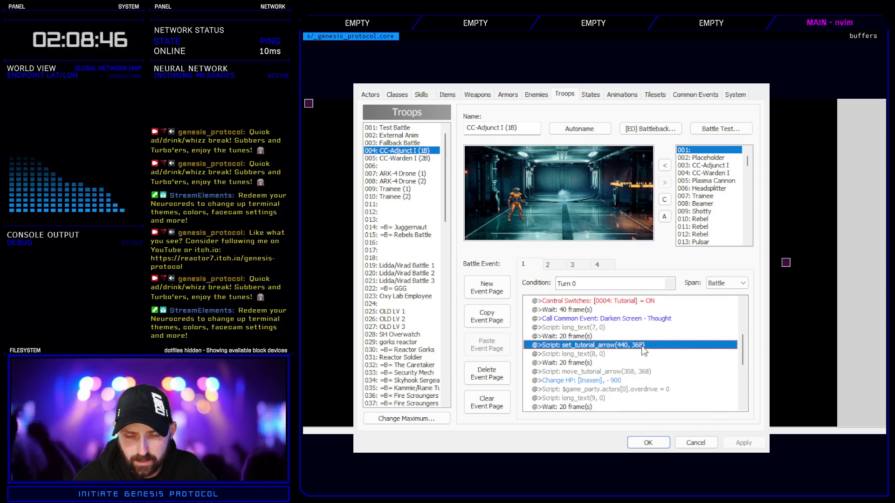
{"action": "left_click", "coordinate": [650, 442]}
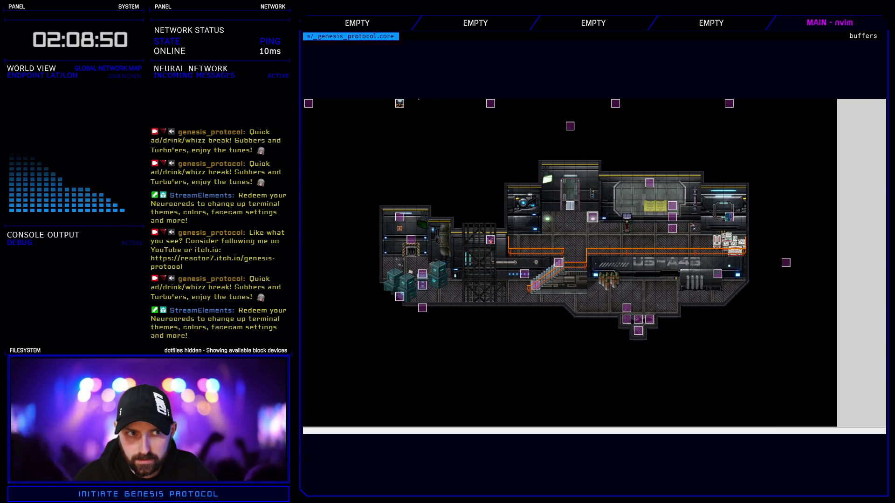
Check the type = 1 default on line 75 of Interpreter Effects, then start a playtest.
{"action": "key", "text": "F11"}
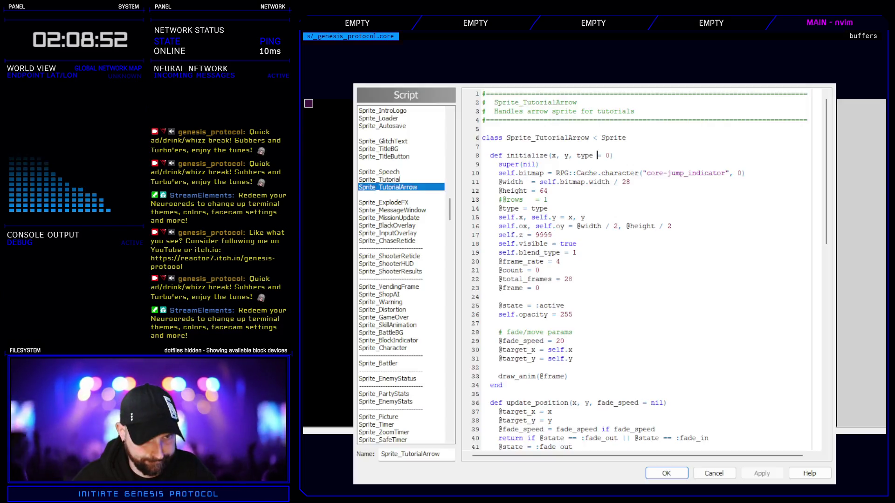
{"action": "left_click_drag", "start_coordinate": [414, 197], "coordinate": [420, 281]}
{"action": "left_click", "coordinate": [357, 149]}
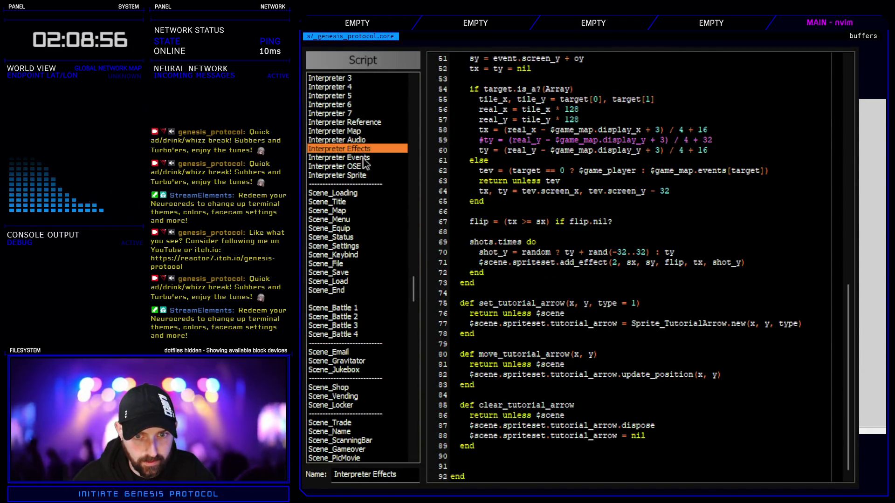
{"action": "left_click", "coordinate": [635, 303]}
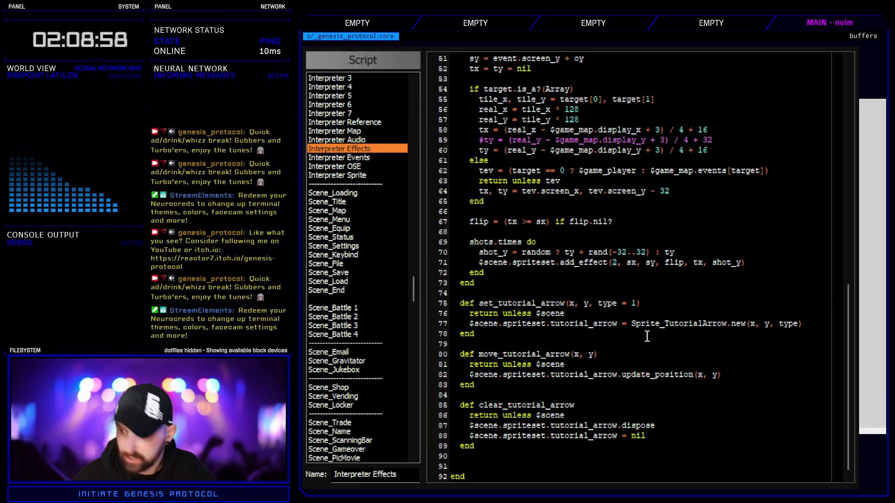
{"action": "key", "text": "F12"}
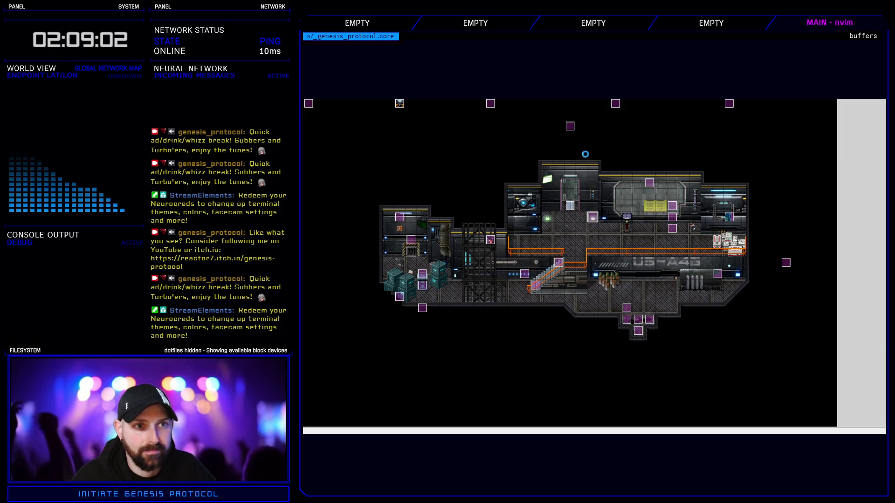
Step through the battle test's tutorial question and Battle HUD tutorial text.
{"action": "key", "text": "alt+Tab"}
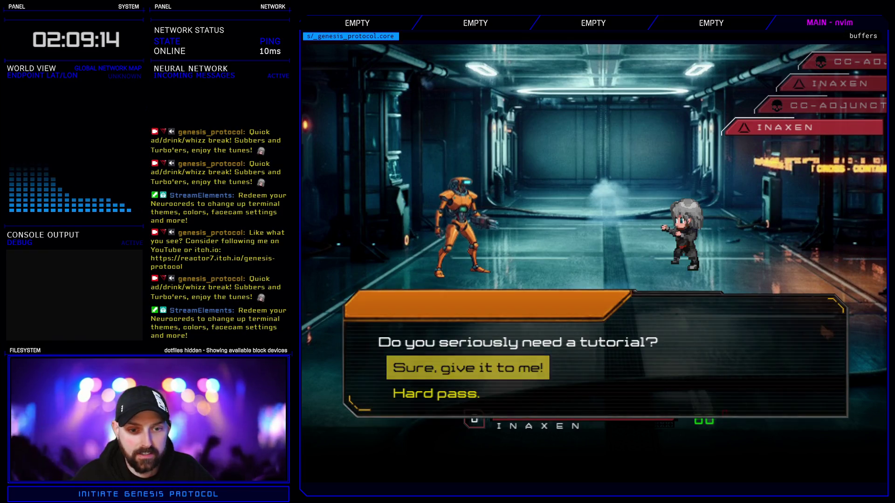
{"action": "key", "text": "Return"}
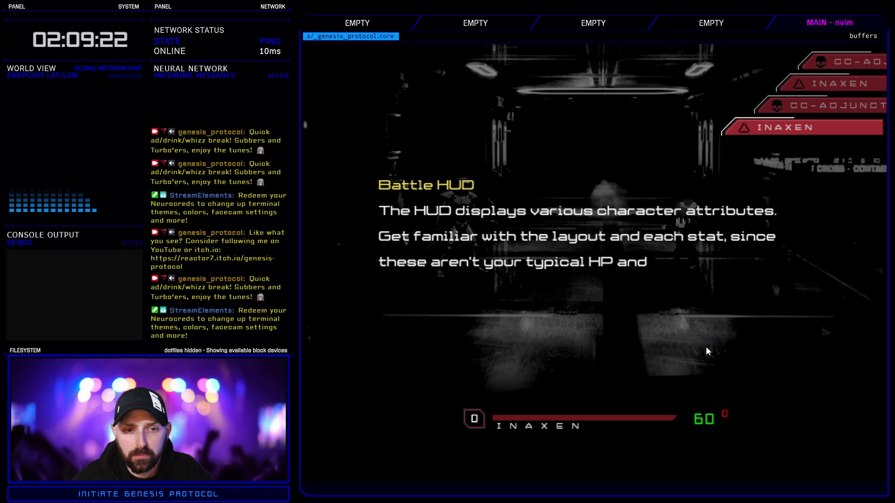
{"action": "left_click", "coordinate": [732, 355]}
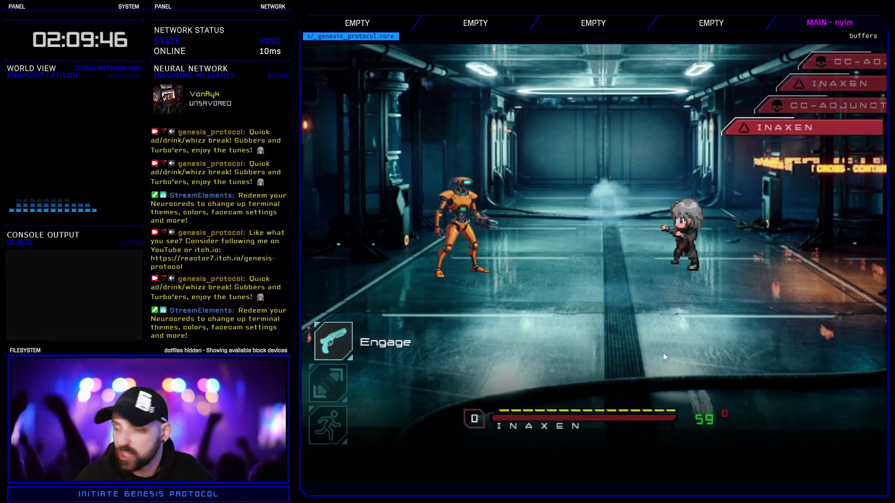
Defeat the robot with two Fisticuffs attacks past the RAGE tutorial, then end the battle test.
{"action": "key", "text": "Return"}
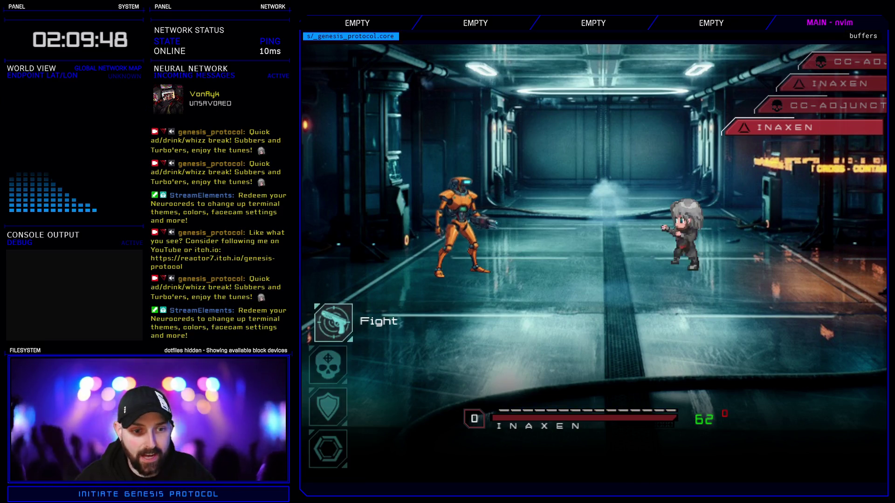
{"action": "key", "text": "Return"}
{"action": "key", "text": "Return"}
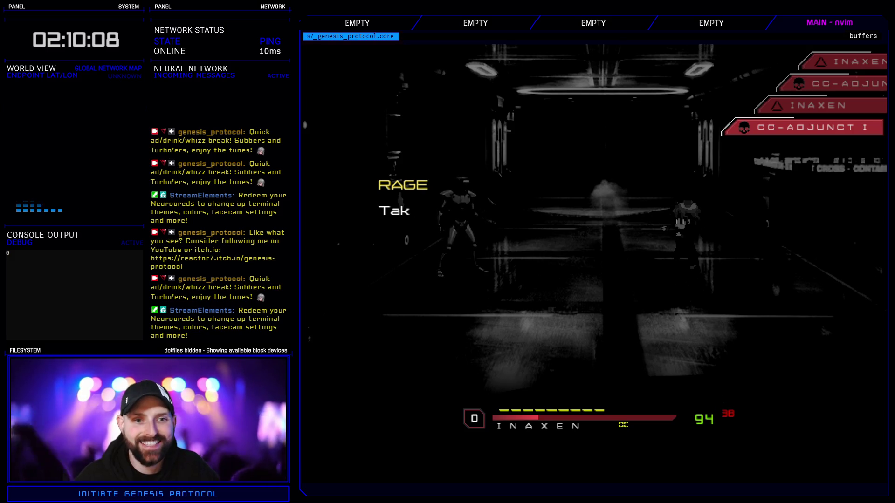
{"action": "key", "text": "Return"}
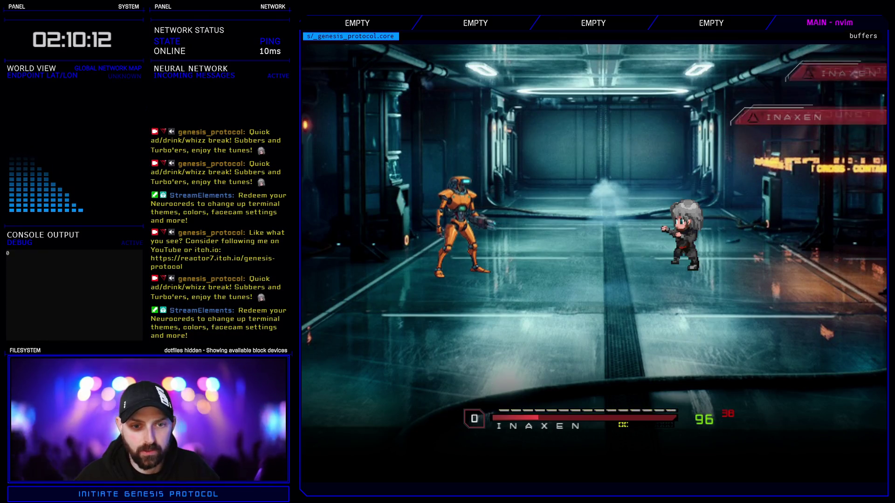
{"action": "key", "text": "Return"}
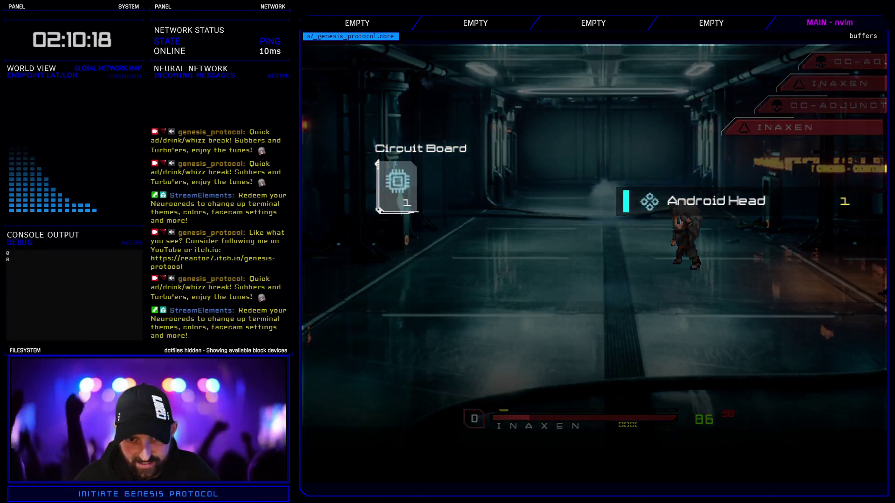
{"action": "key", "text": "alt+F4"}
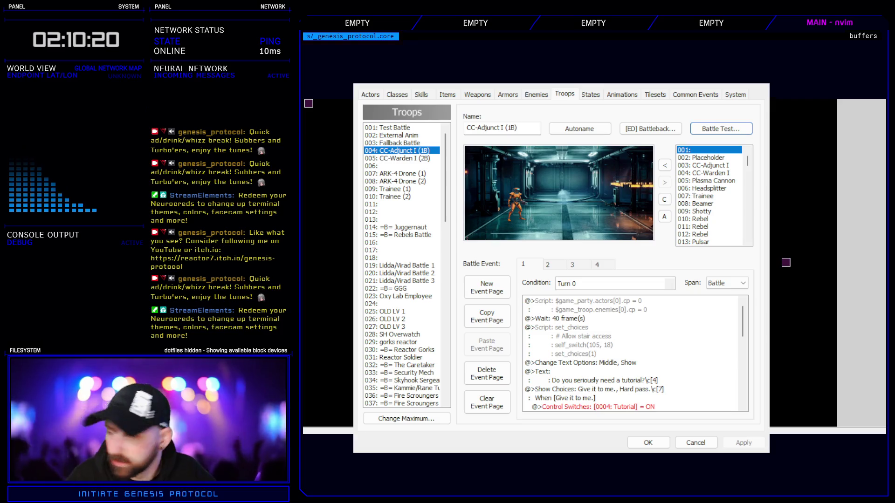
Close the Database window with OK to return to the station map.
{"action": "left_click", "coordinate": [649, 442]}
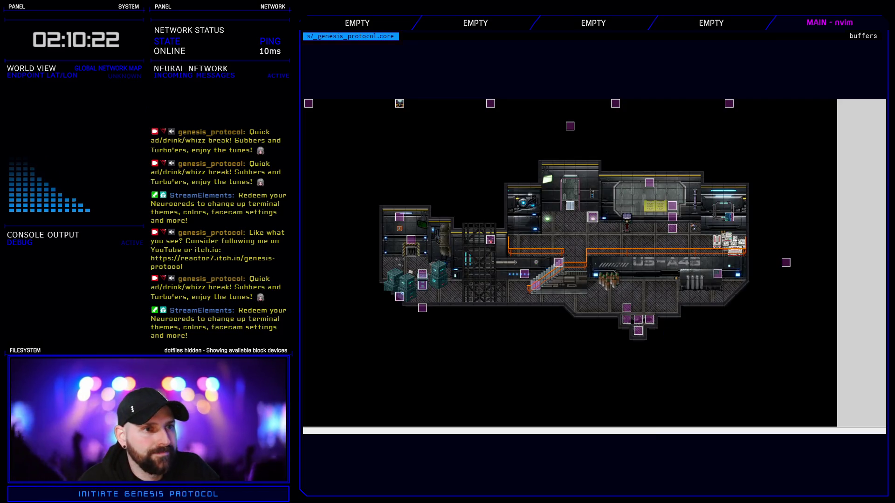